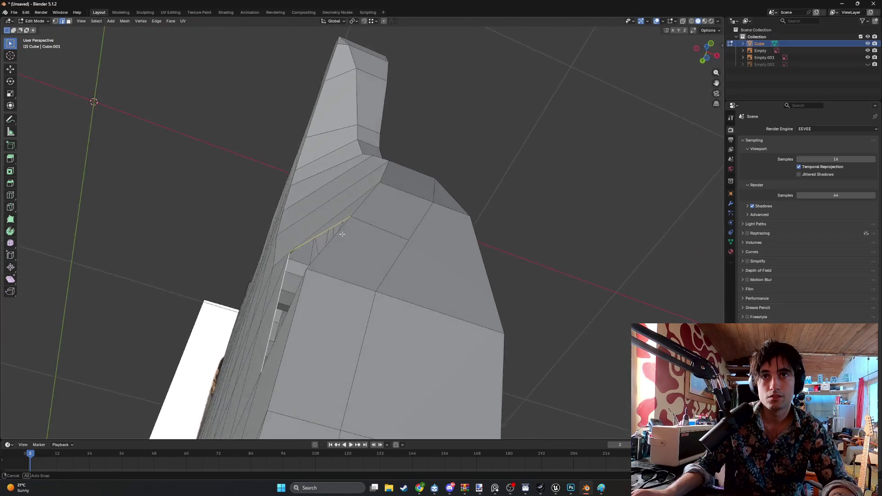
In front view, select the stray side vertex and slide it along X.
key("KP_1")
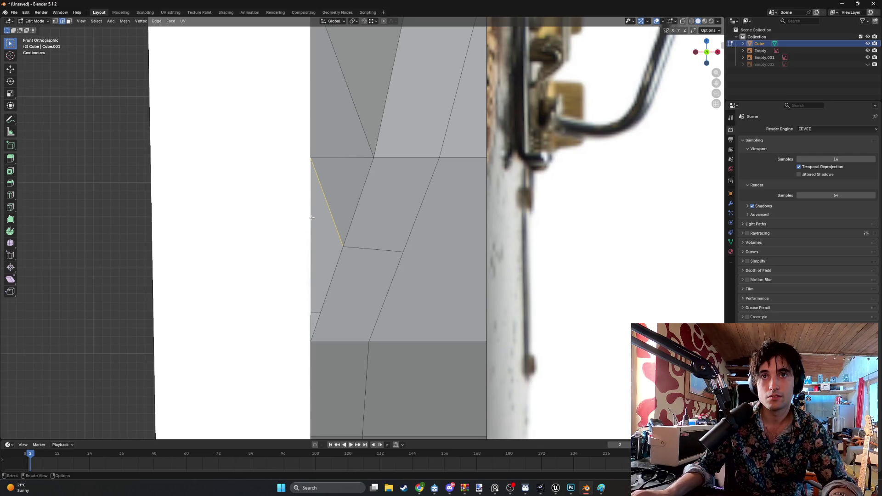
key("1")
left_click(342, 247)
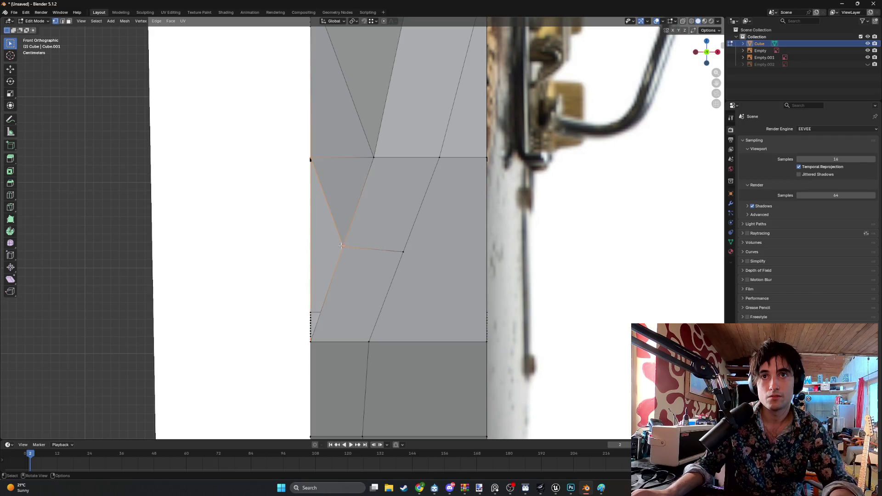
key("g")
key("x")
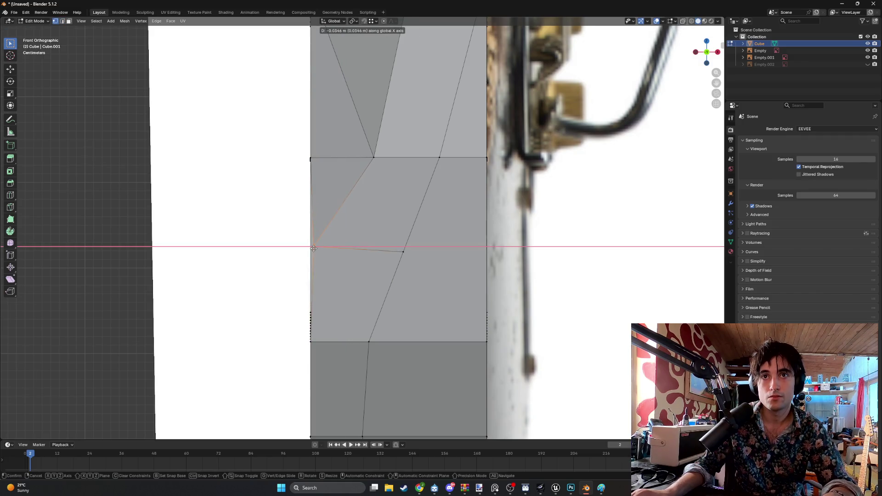
left_click(311, 249)
mouse_move(311, 249)
middle_mouse_down()
mouse_move(340, 207)
mouse_move(303, 245)
middle_mouse_up()
Slide the vertex along X again with snapping, landing it flush at -0.037809 m.
key("KP_1")
key("g")
key("x")
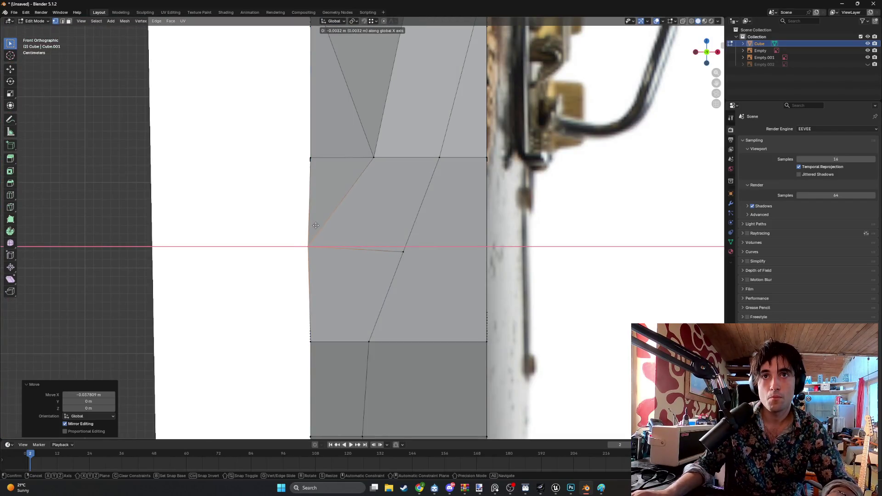
key("shift+Tab")
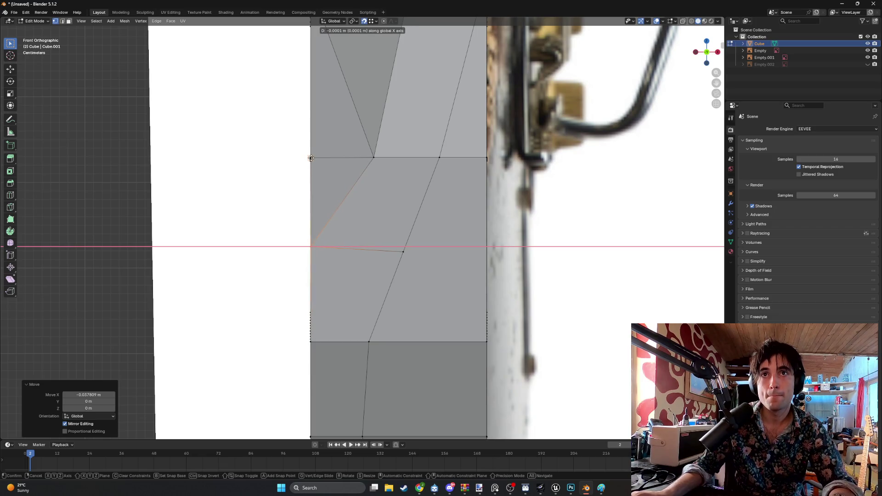
left_click(311, 158)
middle_click_drag(311, 158, 297, 297)
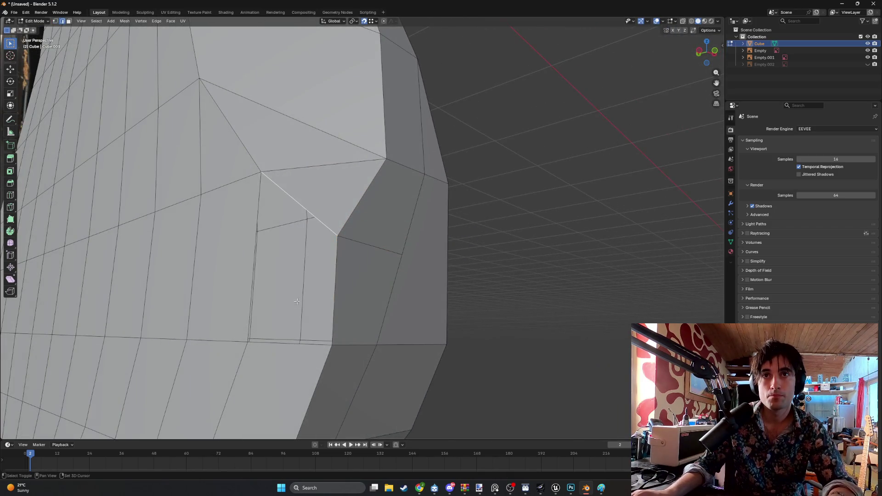
Select the thin triangular cutaway face and nudge it into place.
left_click(294, 343, "shift")
mouse_move(294, 343)
middle_mouse_down()
mouse_move(416, 303)
mouse_move(394, 263)
mouse_move(313, 192)
mouse_move(310, 210)
mouse_move(316, 198)
mouse_move(337, 209)
mouse_move(369, 283)
mouse_move(455, 315)
mouse_move(328, 242)
mouse_move(280, 175)
mouse_move(291, 181)
mouse_move(283, 187)
middle_mouse_up()
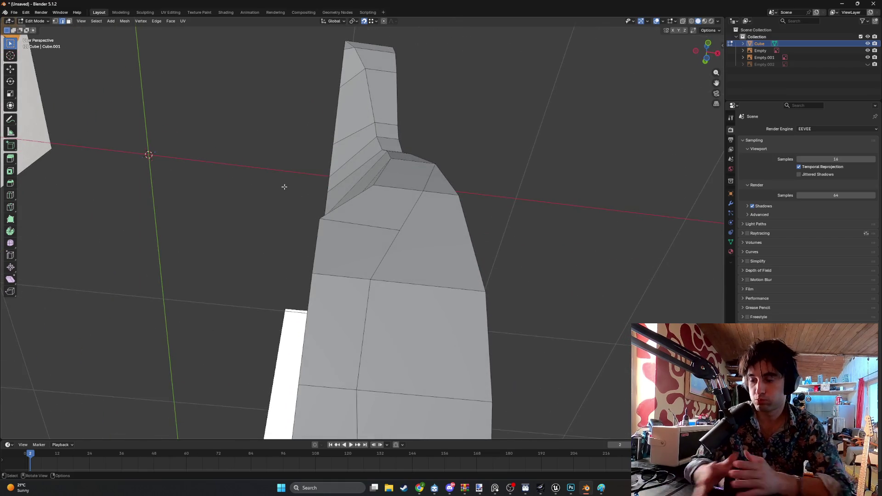
mouse_move(283, 186)
middle_mouse_down()
mouse_move(286, 213)
mouse_move(299, 225)
mouse_move(356, 236)
mouse_move(333, 257)
mouse_move(255, 229)
mouse_move(305, 197)
mouse_move(319, 202)
mouse_move(311, 234)
mouse_move(456, 252)
middle_mouse_up()
left_click(286, 213)
key("g")
left_click(299, 225)
Move the cutaway geometry again, finishing with a small 0.002413 m adjustment along Z.
key("g")
left_click(253, 229)
key("g")
key("z")
left_click(294, 238)
Hide the Empty and Empty.001 reference images and tweak the cutaway vertex once more.
left_click(867, 50)
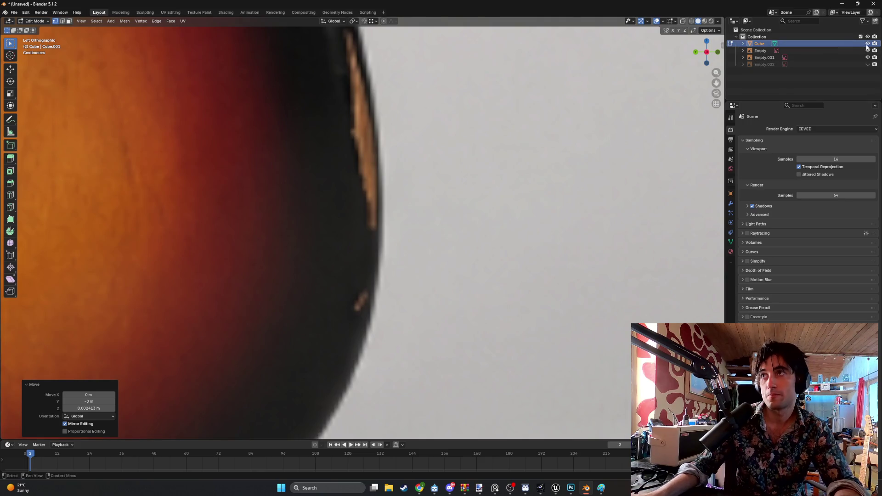
left_click(867, 57)
key("g")
left_click(450, 219)
mouse_move(451, 219)
middle_mouse_down()
mouse_move(383, 158)
mouse_move(314, 211)
mouse_move(307, 205)
mouse_move(332, 114)
mouse_move(315, 139)
middle_mouse_up()
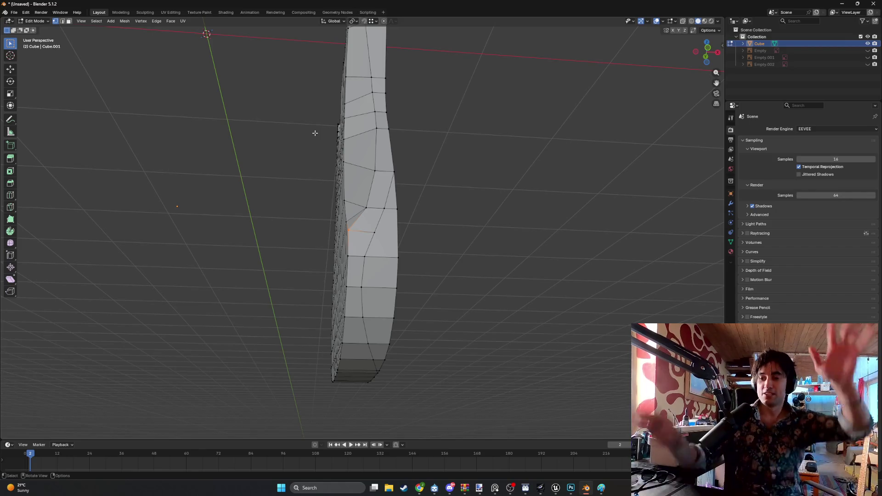
Select the edge loop running along the body's rounded rim.
scroll(361, 198, "up", 6)
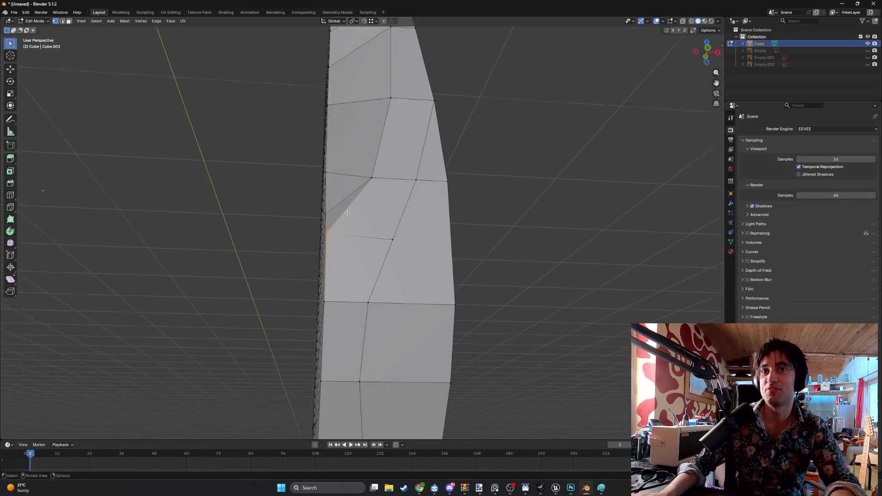
mouse_move(360, 197)
middle_mouse_down()
mouse_move(375, 257)
mouse_move(413, 216)
mouse_move(395, 239)
mouse_move(419, 280)
mouse_move(416, 263)
middle_mouse_up()
key("3")
left_click(352, 278)
mouse_move(352, 278)
middle_mouse_down()
mouse_move(341, 223)
mouse_move(438, 238)
middle_mouse_up()
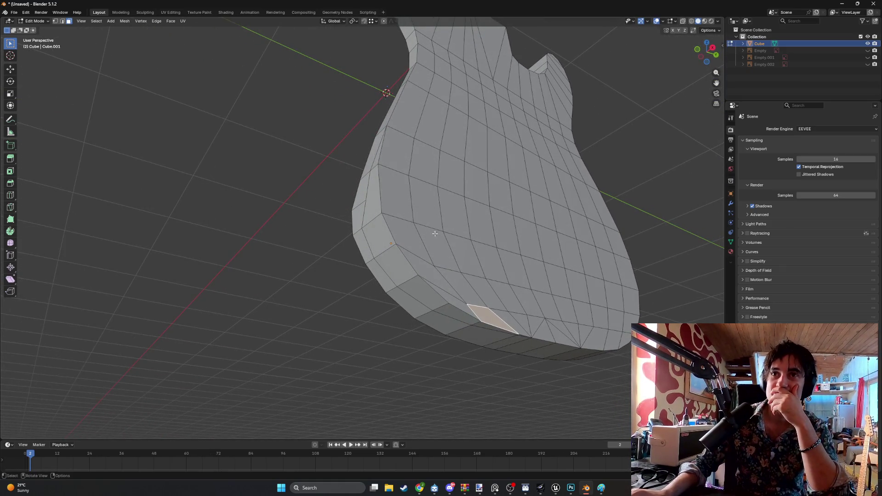
left_click(381, 154)
key("2")
left_click(378, 161)
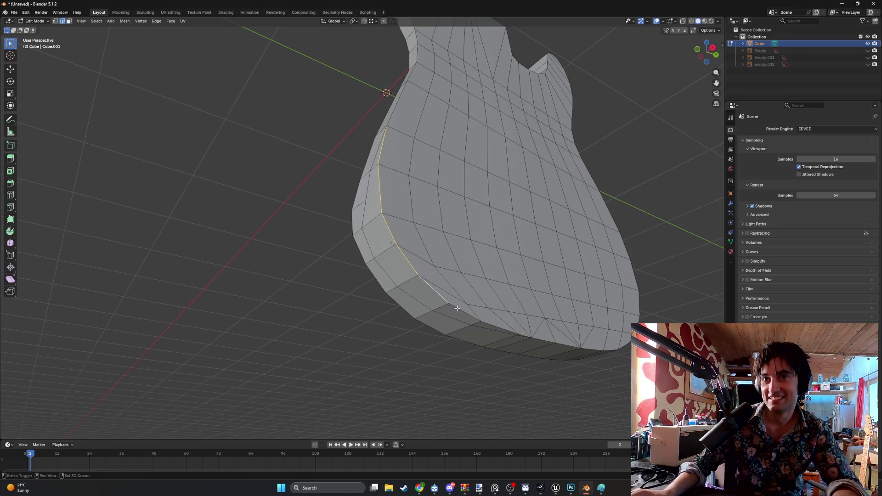
Scale the rim edge loop inward to 0.675 and move it into bevel position.
middle_click_drag(430, 245, 428, 215)
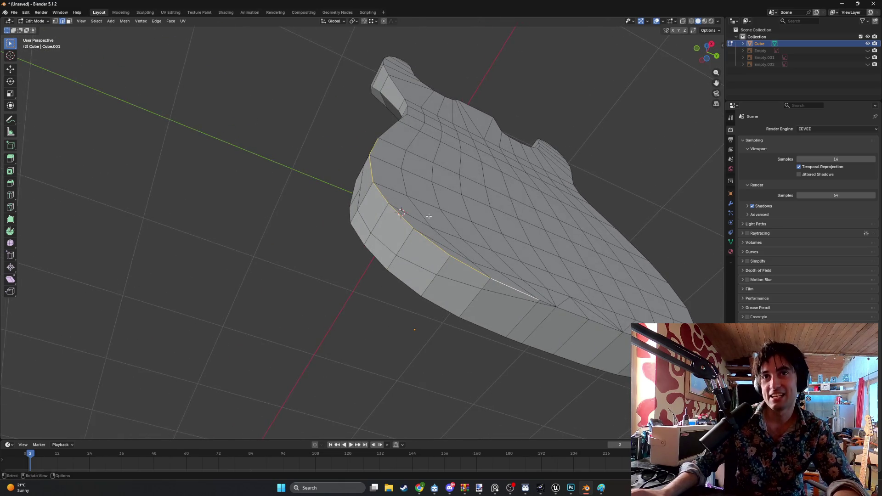
middle_click_drag(435, 169, 444, 201)
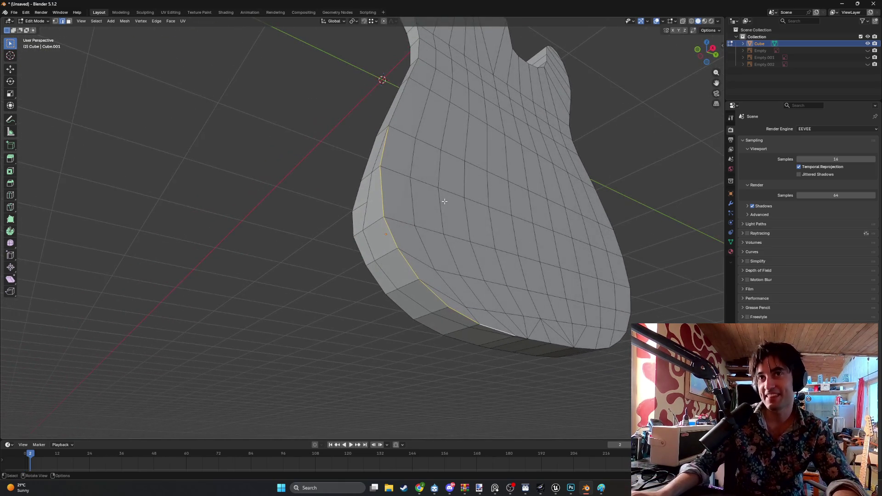
key("s")
left_click(469, 210)
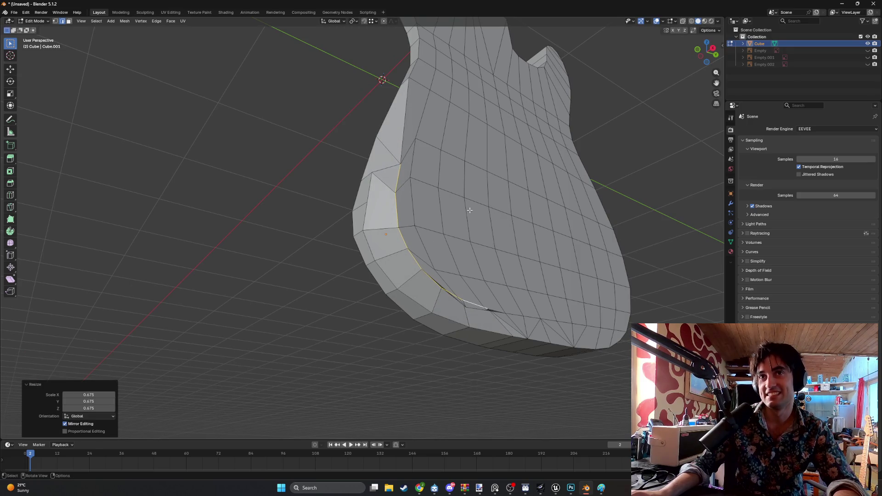
mouse_move(396, 132)
middle_mouse_down()
mouse_move(406, 231)
mouse_move(363, 215)
mouse_move(320, 177)
middle_mouse_up()
mouse_move(332, 235)
middle_mouse_down()
mouse_move(280, 204)
mouse_move(319, 217)
mouse_move(342, 206)
mouse_move(326, 280)
middle_mouse_up()
key("g")
left_click(265, 200)
Select the faces along the newly bevelled rim.
mouse_move(338, 205)
middle_mouse_down()
mouse_move(291, 173)
mouse_move(327, 244)
mouse_move(236, 175)
mouse_move(277, 206)
middle_mouse_up()
left_click(267, 178)
left_click(258, 172)
mouse_move(259, 173)
middle_mouse_down()
mouse_move(312, 79)
mouse_move(289, 67)
middle_mouse_up()
left_click(306, 97, "shift")
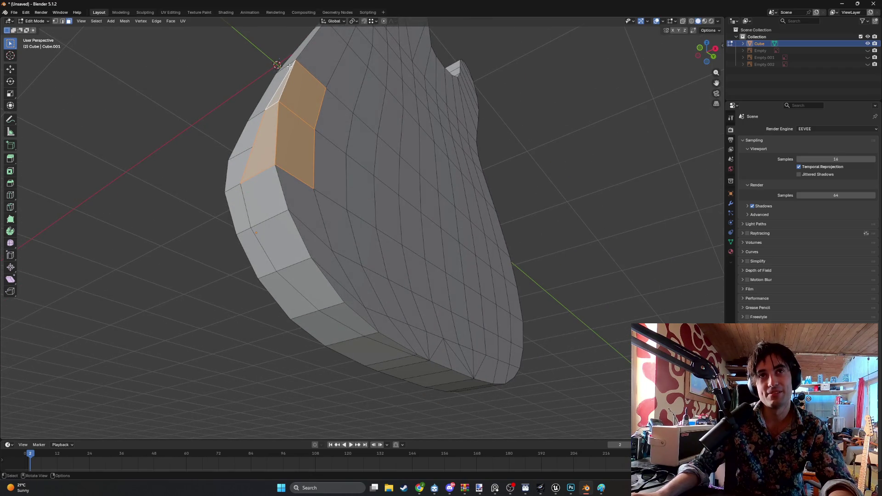
left_click(316, 120)
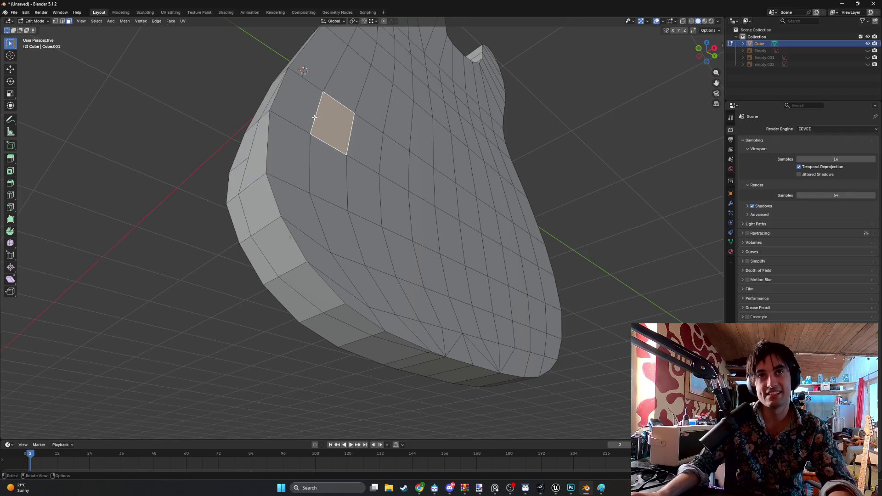
key("Tab")
key("Tab")
key("a")
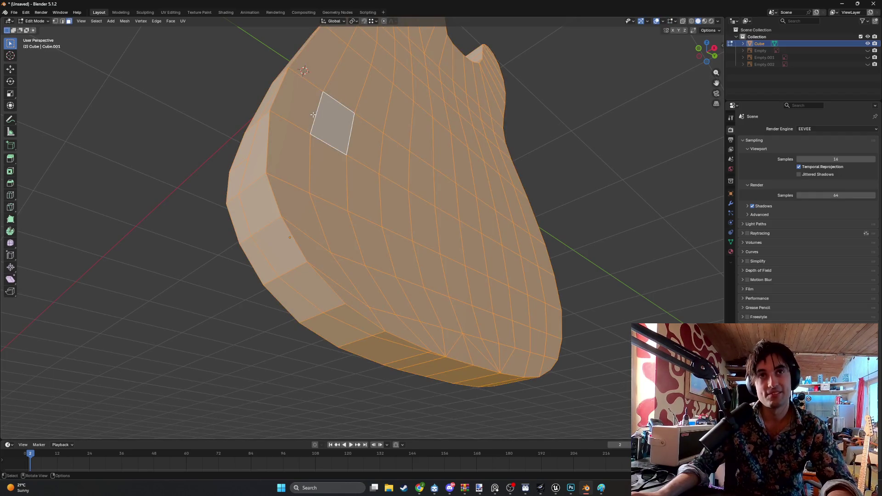
key("k")
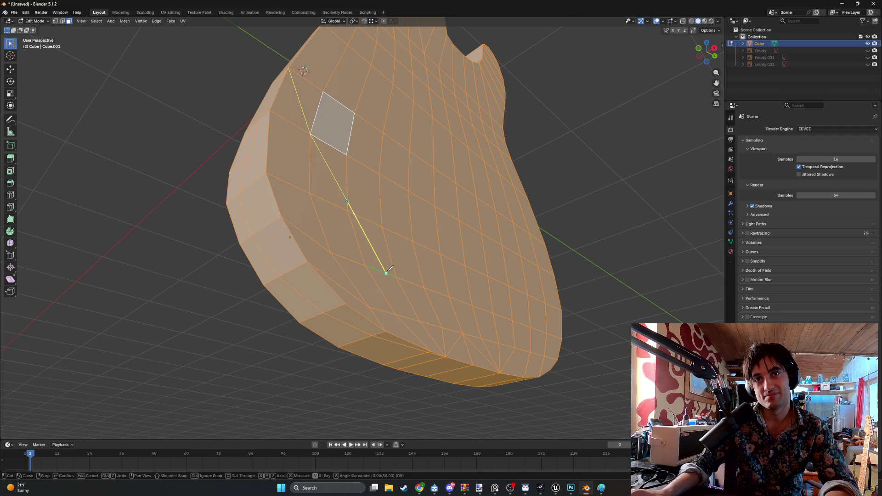
key("Return")
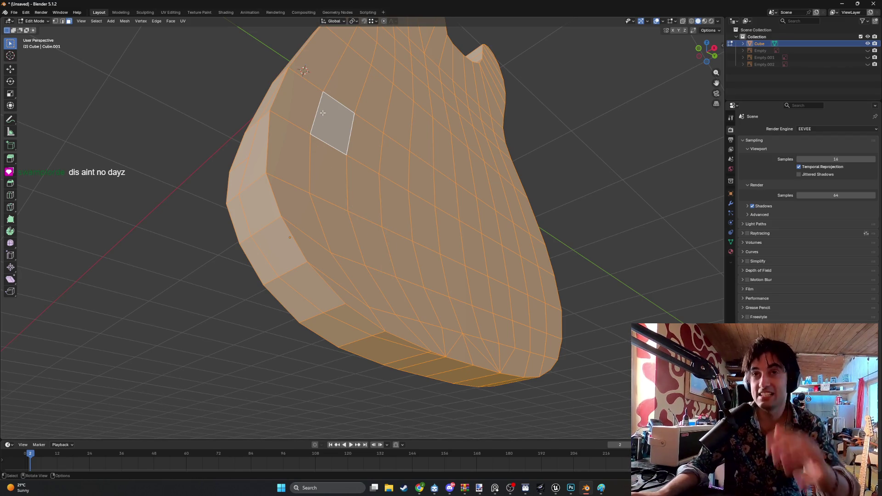
mouse_move(316, 101)
middle_mouse_down()
mouse_move(394, 181)
mouse_move(406, 207)
mouse_move(407, 195)
mouse_move(519, 197)
mouse_move(356, 179)
mouse_move(297, 182)
middle_mouse_up()
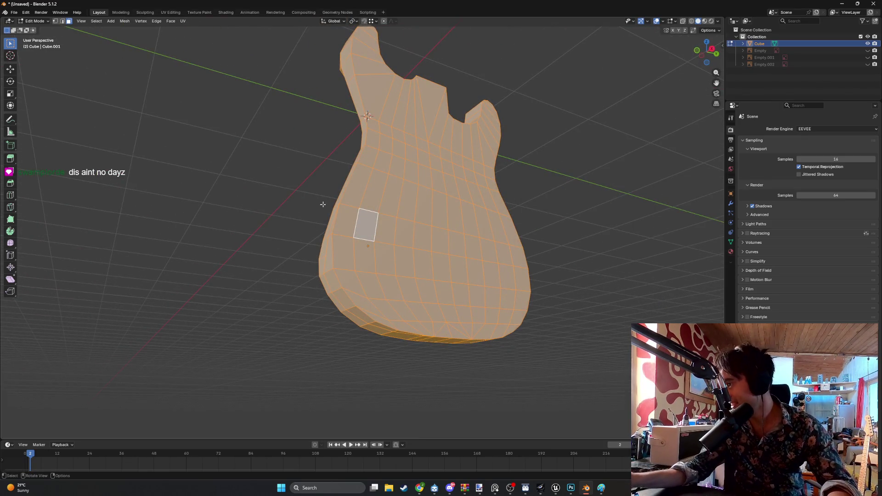
left_click(404, 488)
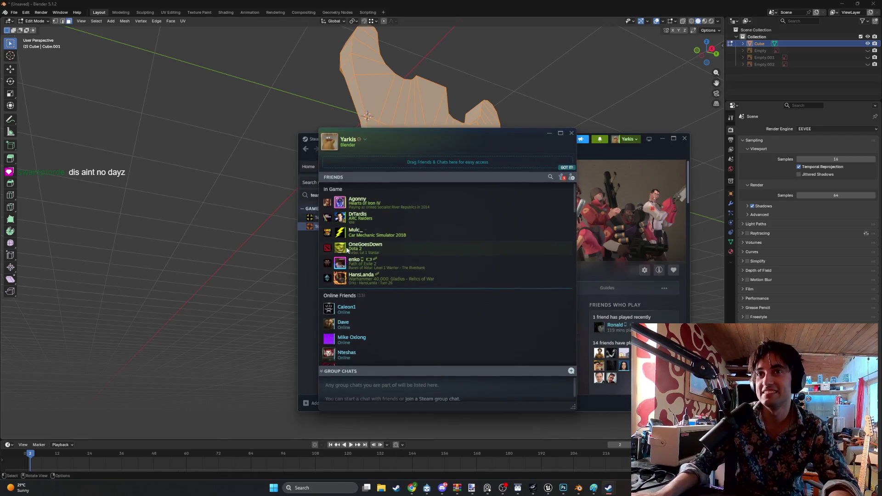
scroll(347, 257, "down", 3)
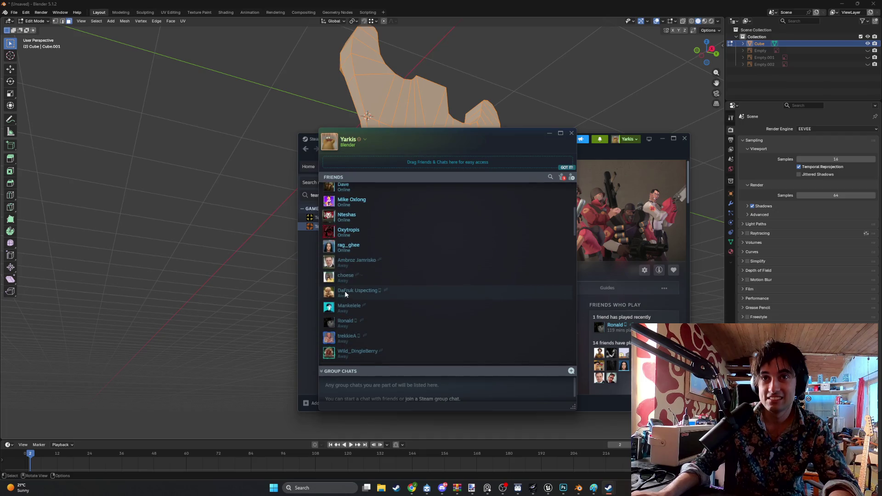
scroll(348, 318, "up", 3)
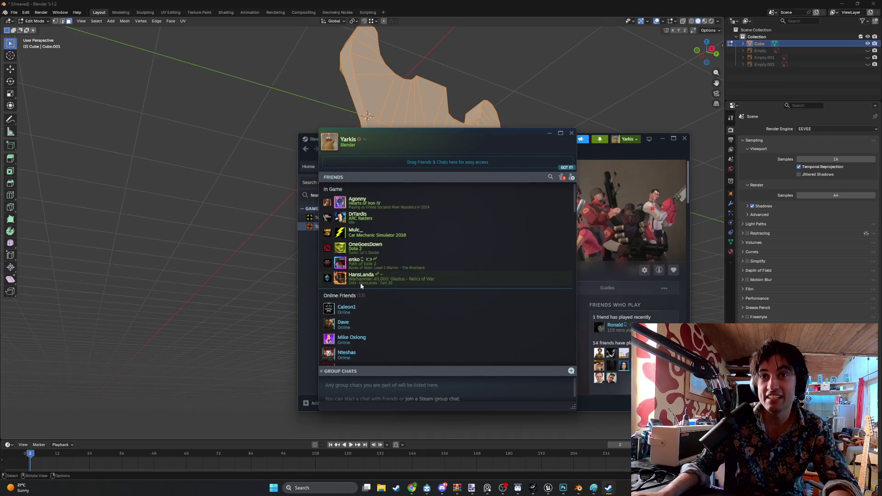
scroll(360, 282, "down", 3)
scroll(352, 283, "up", 1)
left_click(549, 177)
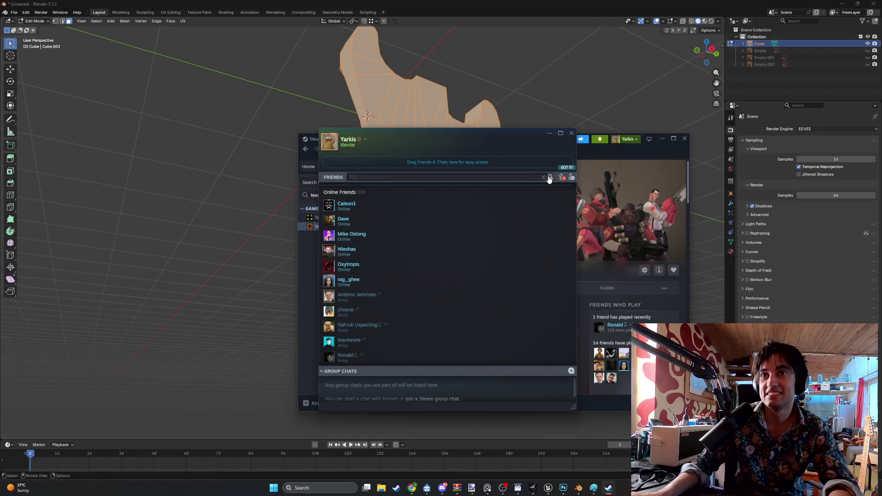
type("swa")
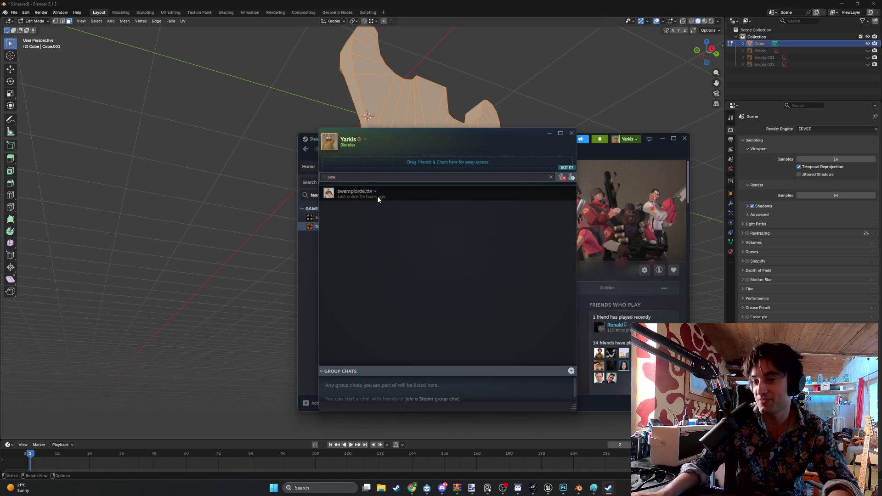
left_click(571, 133)
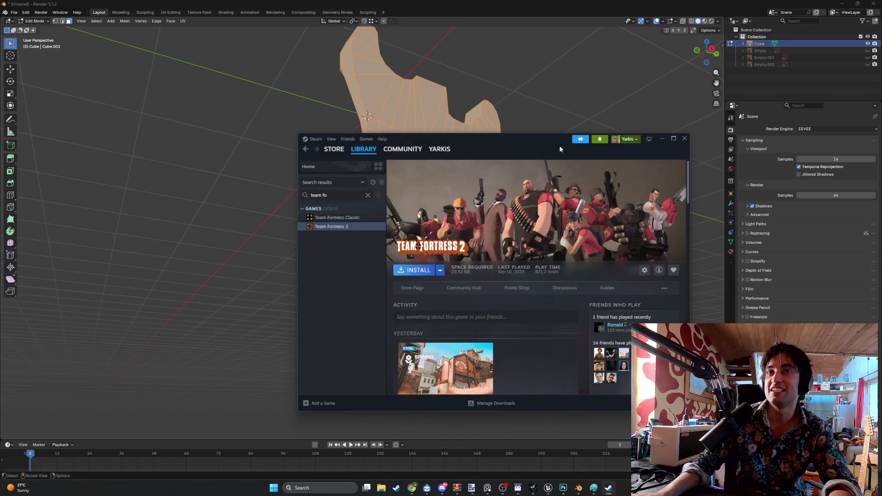
left_click(662, 138)
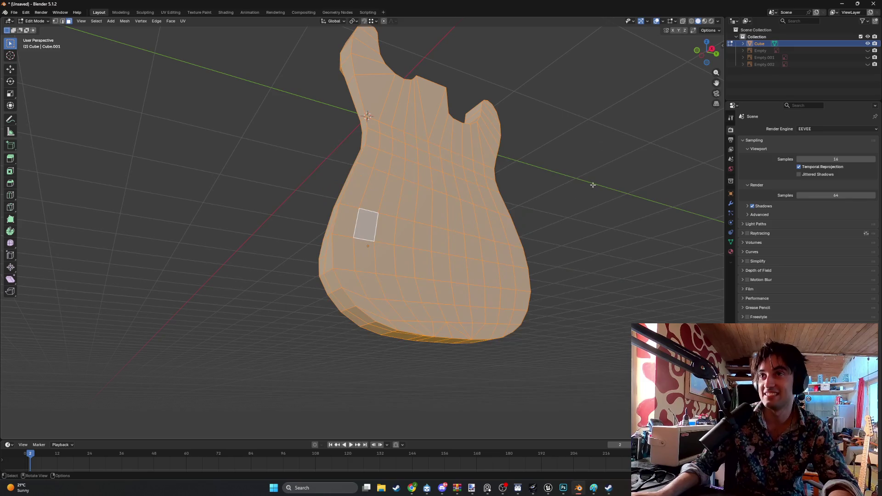
Orbit around the guitar body and select the whole mesh.
scroll(410, 228, "up", 3)
middle_click_drag(404, 225, 411, 206)
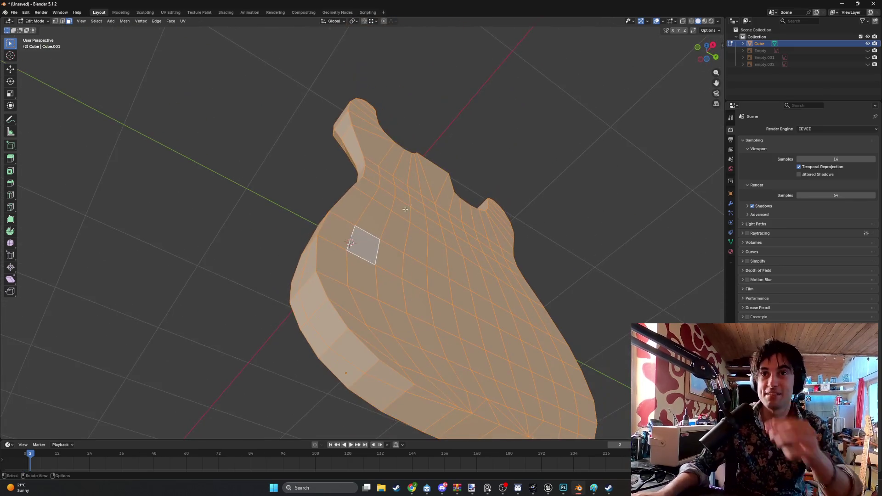
middle_click_drag(384, 254, 330, 249)
mouse_move(365, 274)
middle_mouse_down()
mouse_move(282, 288)
mouse_move(302, 280)
mouse_move(290, 289)
mouse_move(270, 267)
middle_mouse_up()
key("a")
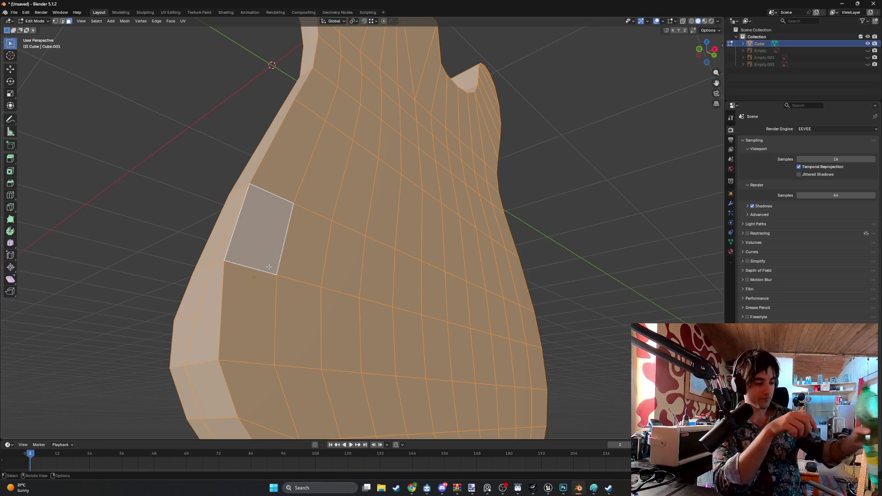
mouse_move(268, 266)
middle_mouse_down()
mouse_move(250, 238)
mouse_move(307, 279)
mouse_move(281, 183)
mouse_move(262, 217)
mouse_move(352, 327)
mouse_move(343, 323)
middle_mouse_up()
scroll(285, 164, "down", 5)
scroll(328, 319, "up", 3)
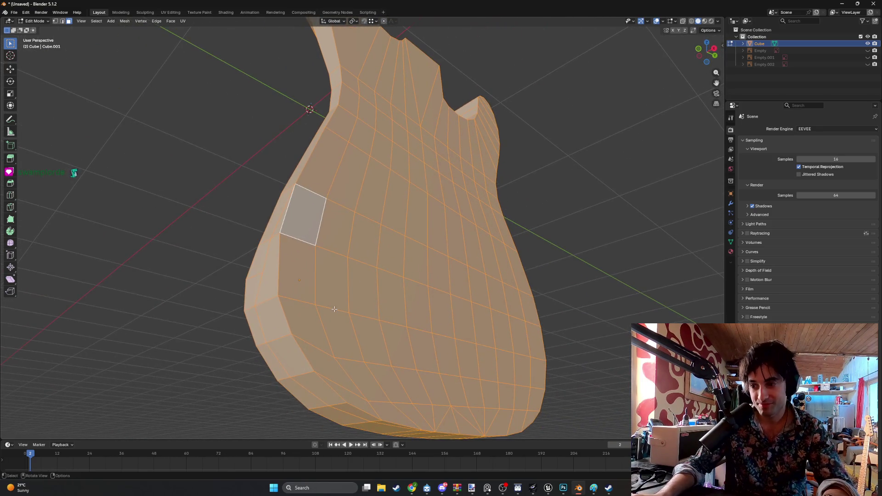
Knife-cut a new edge from the side face down to the bottom rim, then select two side faces.
key("k")
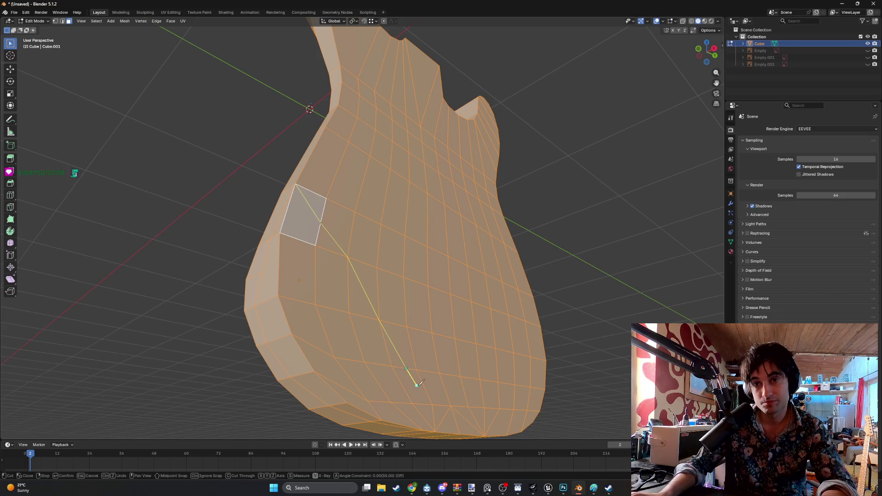
left_click(429, 402)
scroll(429, 402, "up", 4)
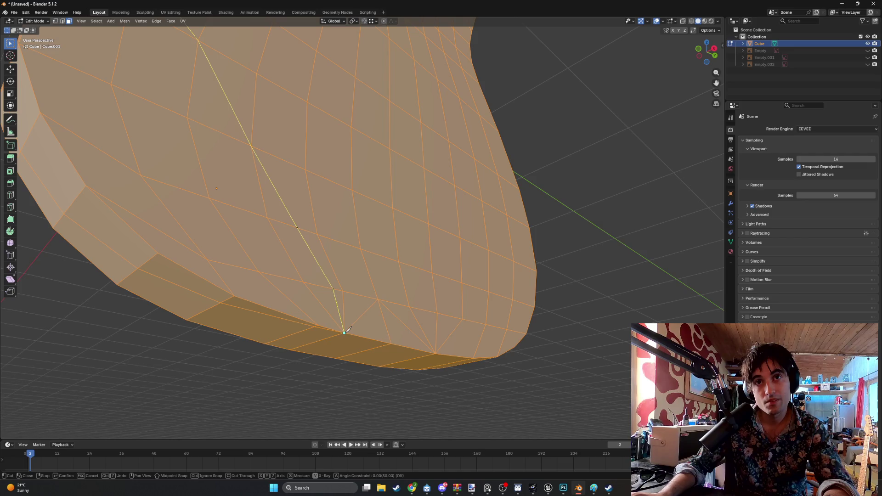
key("Return")
scroll(296, 279, "down", 4)
middle_click_drag(295, 280, 264, 248)
left_click(363, 322)
left_click(322, 319, "shift")
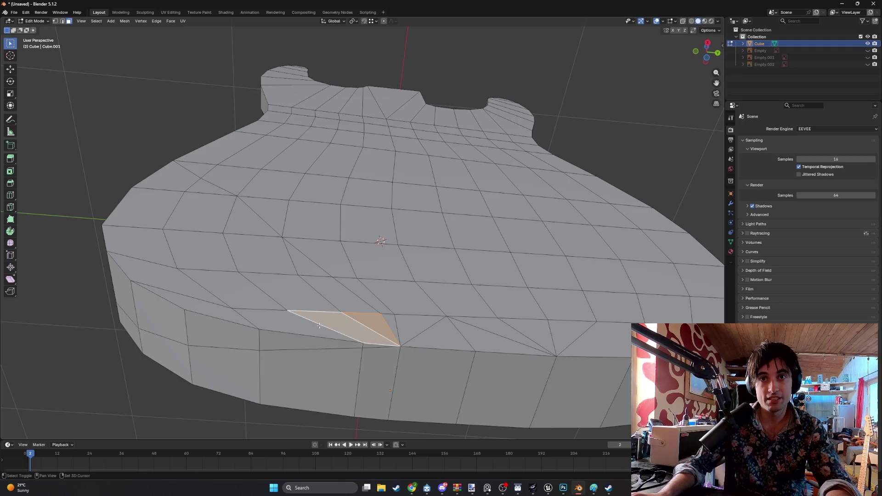
Add the strip of faces along the body's bevelled side and up toward the cutaway to the selection.
left_click(261, 317, "shift")
left_click(245, 331, "shift")
left_click(245, 331, "shift")
left_click(157, 317, "shift")
mouse_move(156, 317)
middle_mouse_down()
mouse_move(294, 330)
mouse_move(324, 321)
middle_mouse_up()
mouse_move(254, 300)
middle_mouse_down()
mouse_move(271, 275)
mouse_move(243, 320)
mouse_move(237, 284)
middle_mouse_up()
middle_click_drag(343, 302, 244, 327)
left_click(244, 328, "shift")
left_click(406, 366, "shift")
left_click(354, 335, "shift")
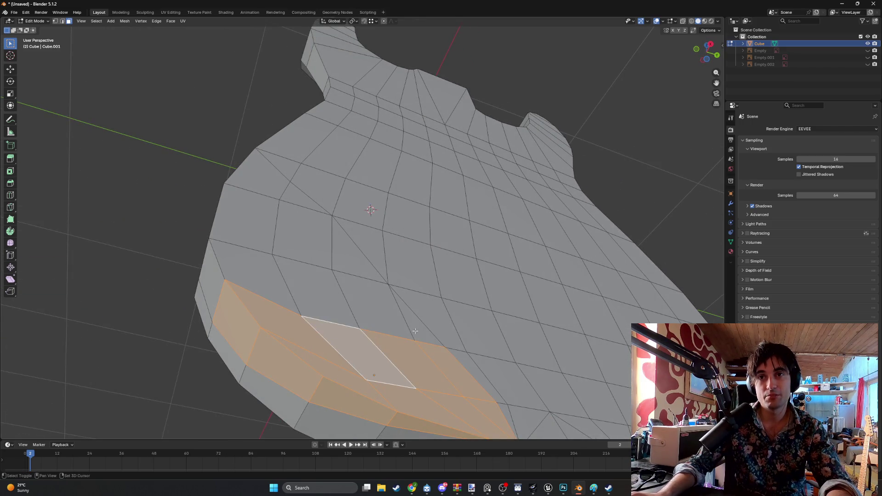
left_click(413, 317, "shift")
left_click(304, 291, "shift")
left_click(248, 276, "shift")
left_click(303, 234, "shift")
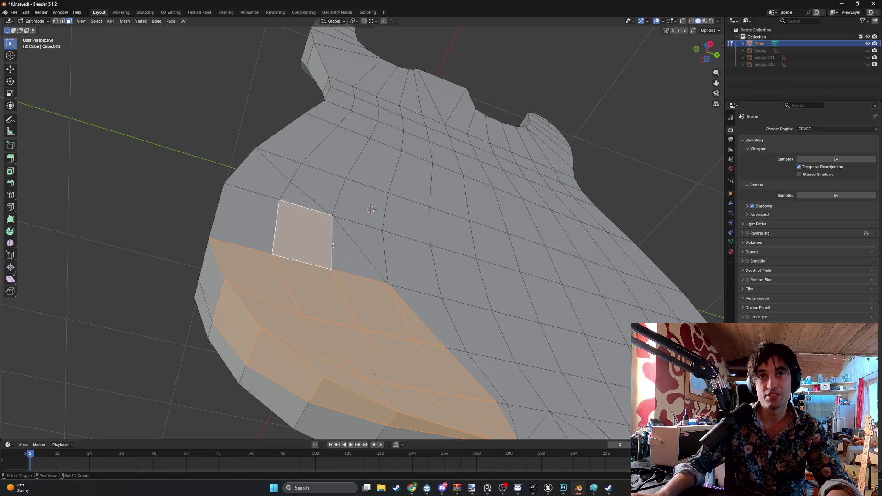
left_click(358, 248, "shift")
left_click(257, 170, "shift")
left_click(245, 207, "shift")
mouse_move(246, 207)
middle_mouse_down()
mouse_move(213, 154)
mouse_move(267, 161)
mouse_move(289, 175)
mouse_move(255, 83)
mouse_move(283, 159)
mouse_move(236, 209)
mouse_move(309, 272)
mouse_move(312, 290)
mouse_move(245, 178)
middle_mouse_up()
left_click(213, 153, "shift")
left_click(236, 147, "shift")
Delete the selected faces and pick the two rim edges bordering the hole.
key("x")
left_click(306, 274)
key("2")
left_click(231, 120)
left_click(276, 146, "shift")
Fill a triangle and a quad face in the first horn gaps.
key("f")
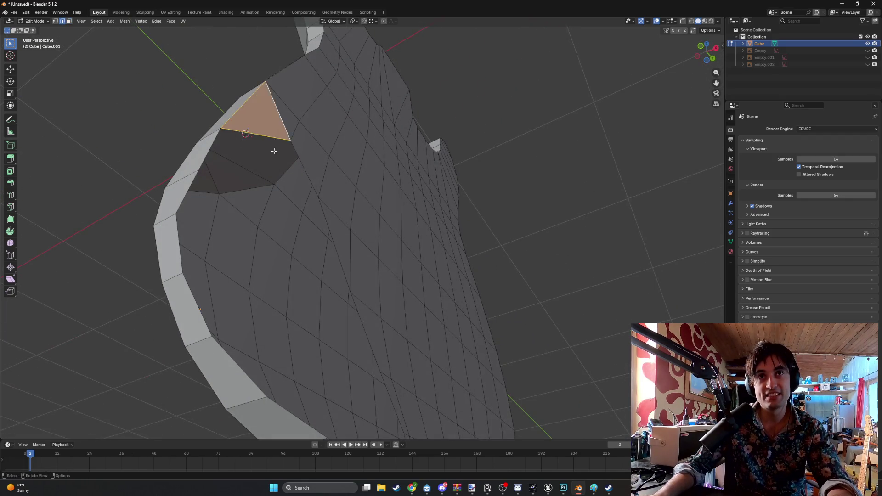
middle_click_drag(275, 146, 230, 150)
left_click(228, 150, "shift")
mouse_move(294, 160)
middle_mouse_down()
mouse_move(230, 160)
mouse_move(217, 173)
mouse_move(248, 174)
mouse_move(266, 199)
mouse_move(191, 173)
middle_mouse_up()
key("f")
left_click(181, 164)
Fill two more faces in the remaining horn gaps.
left_click(303, 185, "shift")
key("f")
left_click(176, 218)
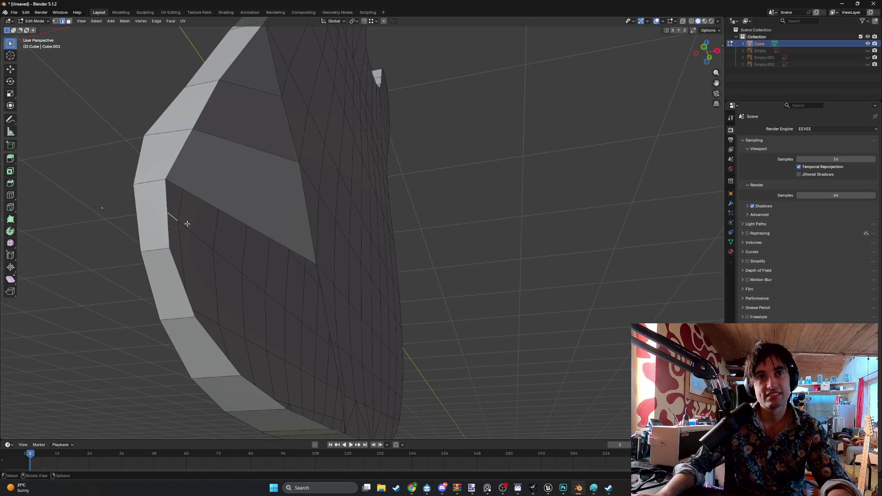
middle_click_drag(321, 277, 398, 288)
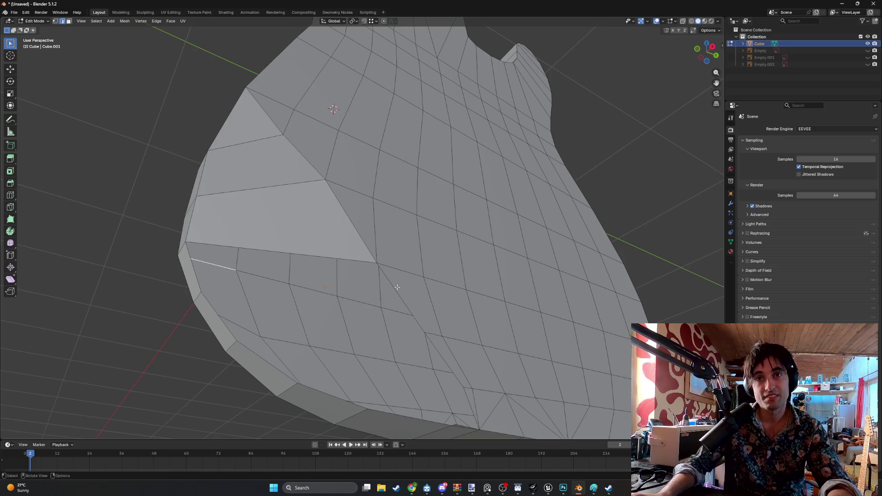
key("f")
mouse_move(206, 290)
middle_mouse_down()
mouse_move(391, 276)
mouse_move(321, 291)
mouse_move(309, 330)
mouse_move(268, 273)
mouse_move(171, 276)
mouse_move(96, 191)
middle_mouse_up()
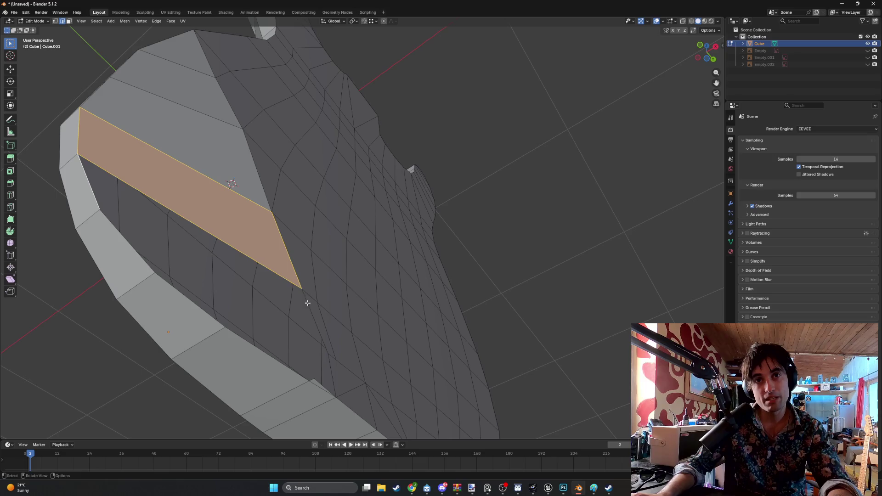
Fill the face bridging the edge beside the gap and its opposite edge.
left_click(316, 310)
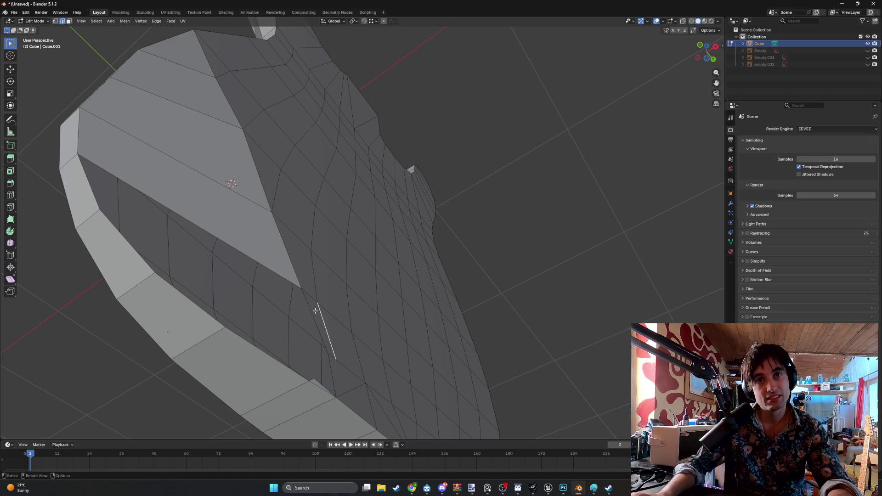
left_click(94, 203, "alt")
key("ctrl+x")
middle_click_drag(307, 335, 401, 342)
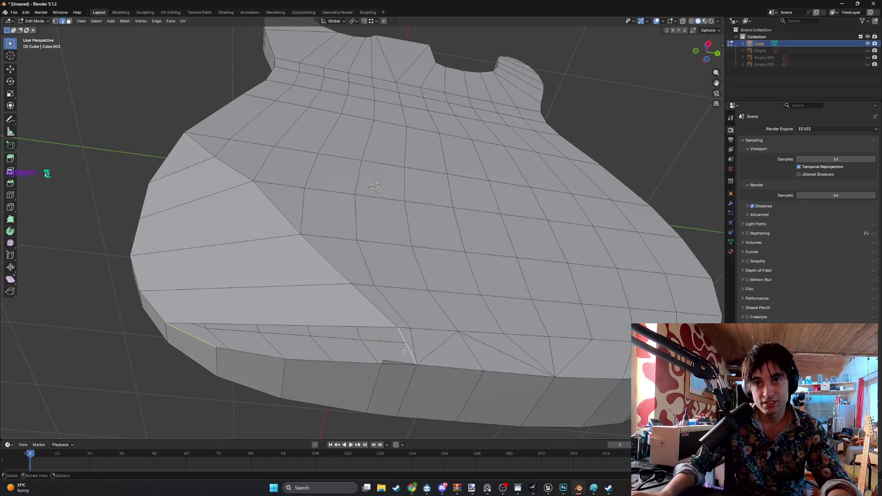
Delete the stray edge on the rim and select the next rim edge.
left_click(404, 350, "alt")
key("3")
key("x")
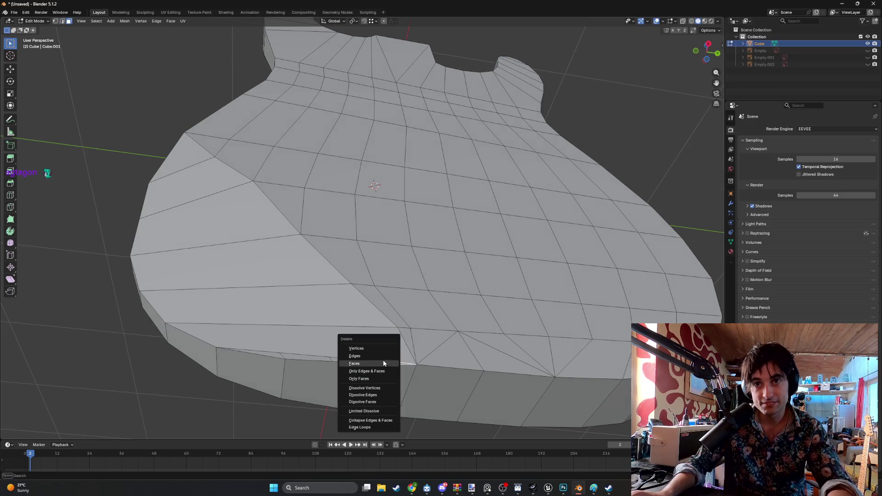
left_click(372, 356)
scroll(286, 379, "up", 1)
key("2")
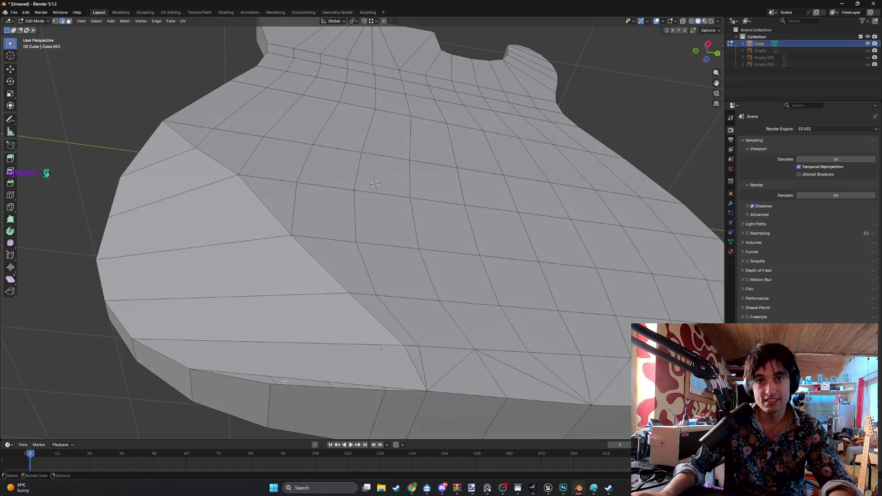
left_click(268, 378, "shift")
middle_click_drag(271, 380, 235, 290, "shift")
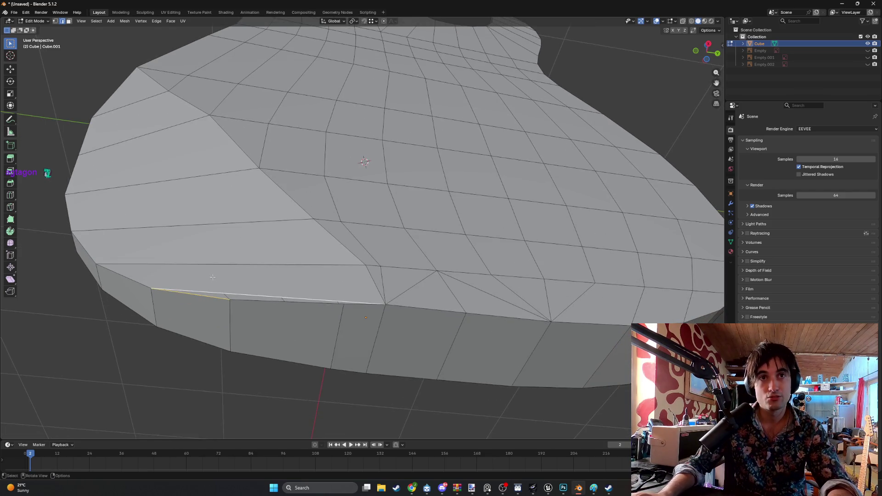
scroll(212, 277, "down", 1)
scroll(222, 270, "up", 2)
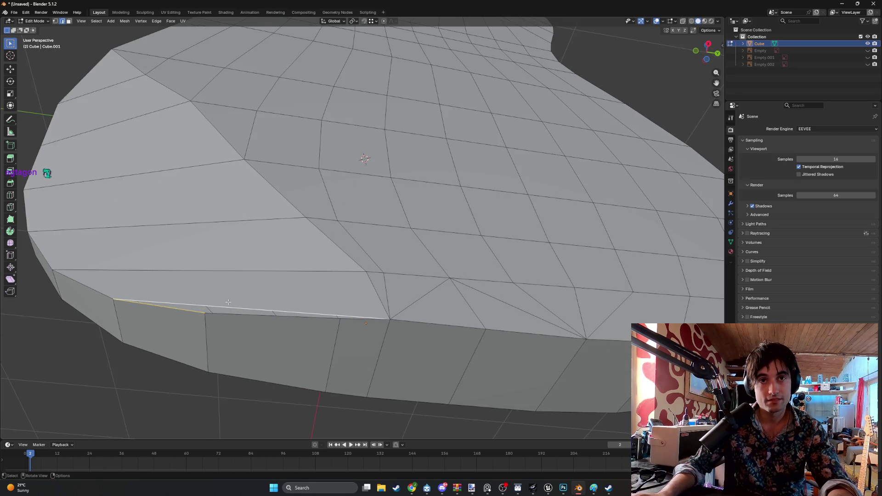
Select the stacked fan faces on the left side of the horn.
key("3")
middle_click_drag(228, 302, 216, 275)
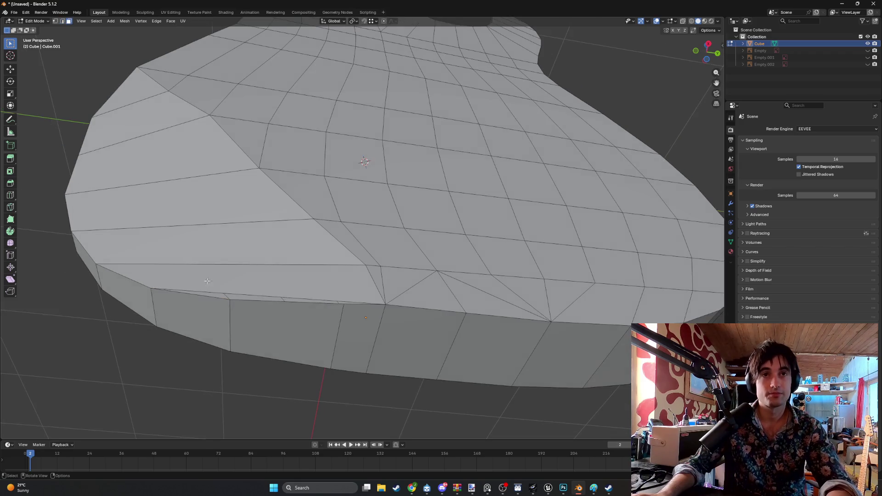
left_click(230, 283)
left_click(207, 243, "shift")
left_click(161, 202, "shift")
Add the upper-left fan faces and split them with two centred loop cuts.
left_click(137, 143, "shift")
left_click(147, 89, "shift")
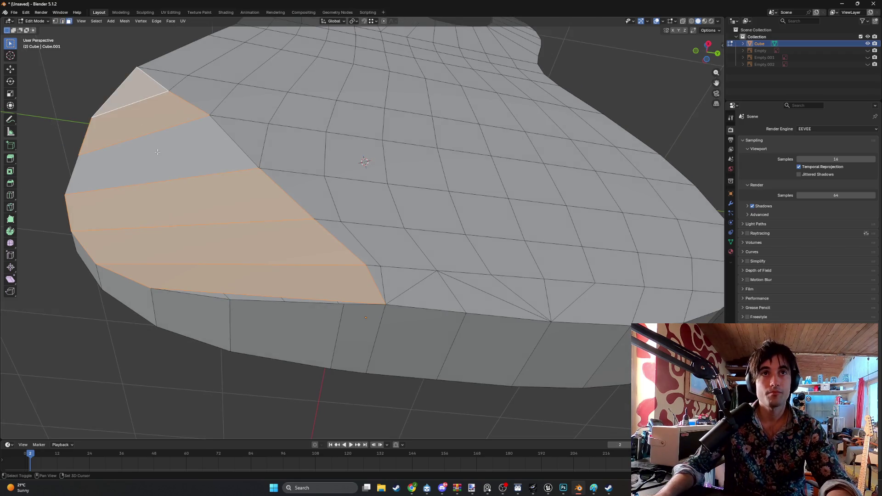
key("r")
key("Escape")
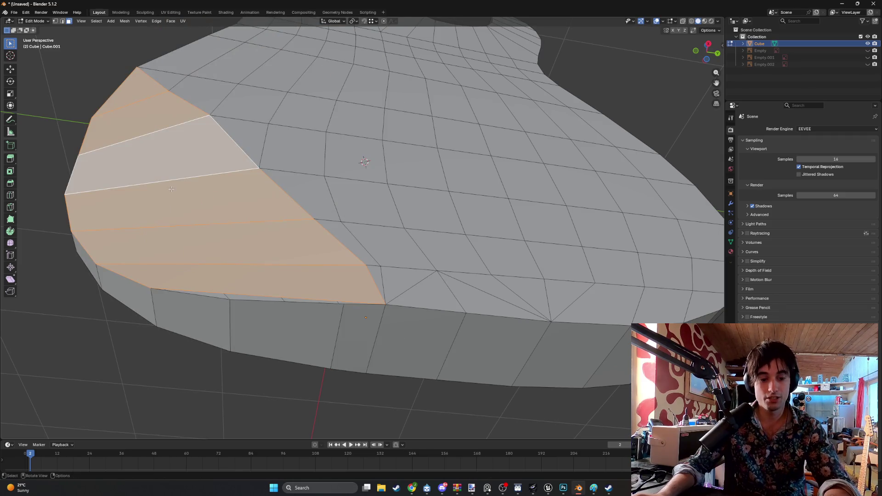
key("ctrl+r")
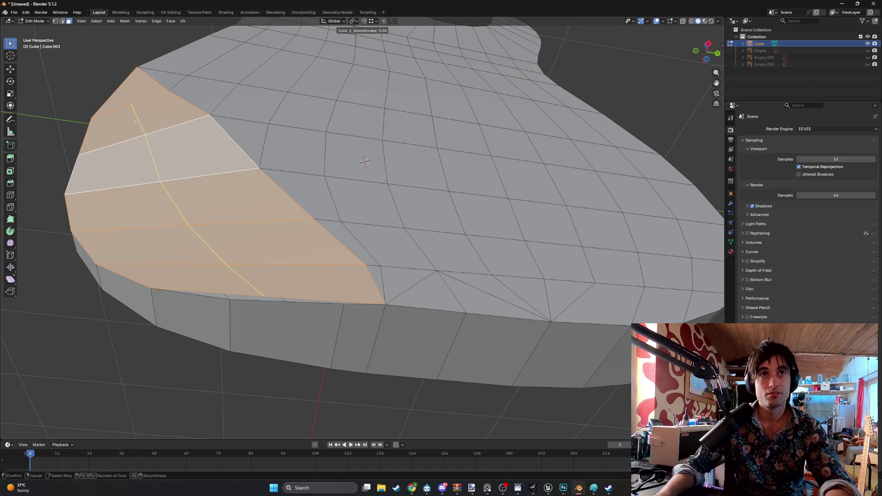
scroll(137, 121, "up", 1)
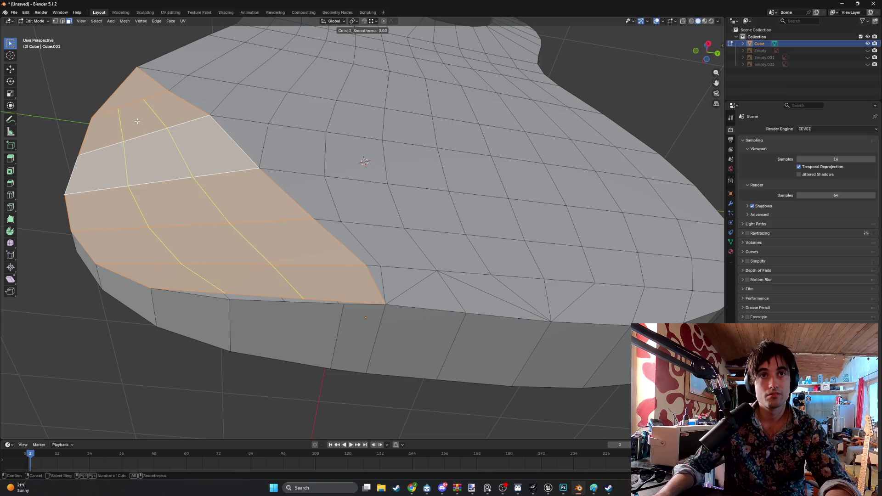
left_click(137, 121)
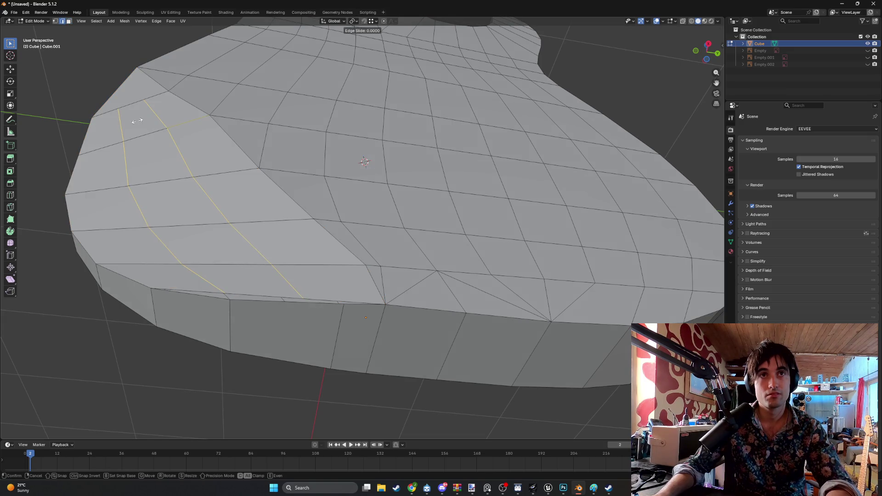
left_click(136, 121)
middle_click_drag(202, 303, 223, 316)
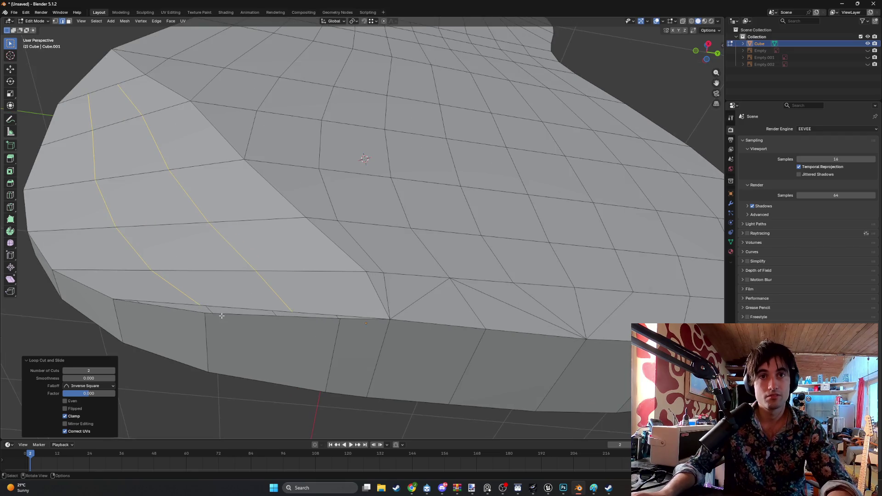
Select the lower rim edges, then pick two rim vertices at the corner.
left_click(203, 313)
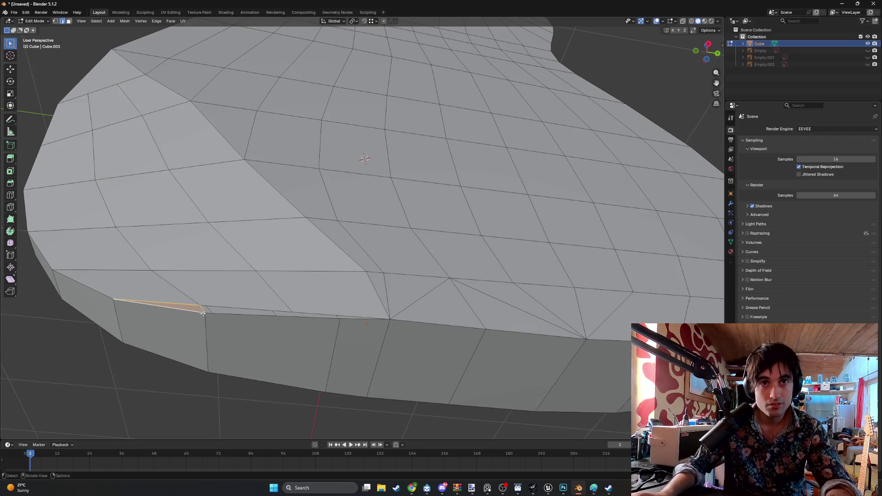
left_click(233, 312)
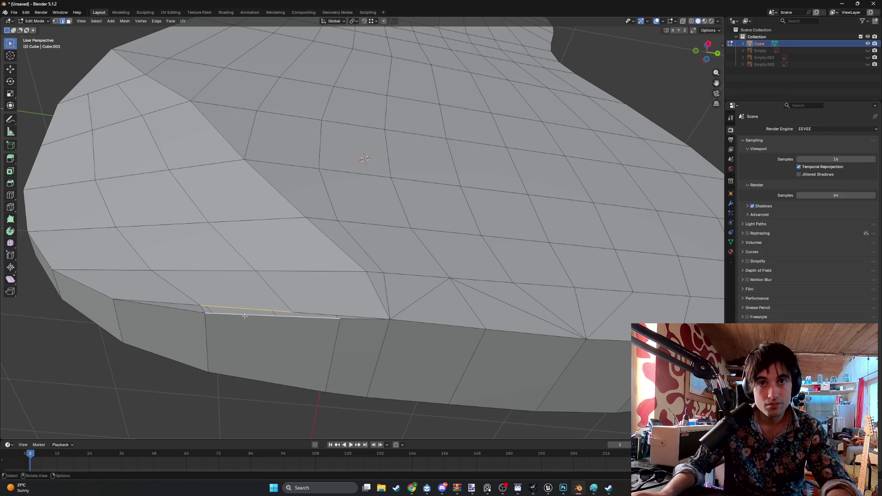
mouse_move(336, 314)
middle_mouse_down("ctrl")
mouse_move(249, 285)
mouse_move(309, 308)
mouse_move(338, 307)
mouse_move(264, 338)
mouse_move(301, 338)
mouse_move(274, 268)
mouse_move(372, 278)
mouse_move(393, 269)
mouse_move(439, 317)
mouse_move(299, 258)
mouse_move(326, 189)
mouse_move(317, 199)
mouse_move(325, 220)
mouse_move(307, 212)
mouse_move(290, 182)
mouse_move(265, 177)
mouse_move(274, 199)
mouse_move(311, 187)
mouse_move(240, 173)
mouse_move(216, 122)
mouse_move(322, 216)
mouse_move(356, 265)
mouse_move(351, 255)
mouse_move(331, 291)
mouse_move(312, 294)
mouse_move(419, 307)
mouse_move(386, 309)
middle_mouse_up("ctrl")
key("1")
left_click(271, 260)
left_click(350, 294)
Switch to see-through wireframe shading and reposition the selected vertex.
key("z")
left_click(281, 291)
key("g")
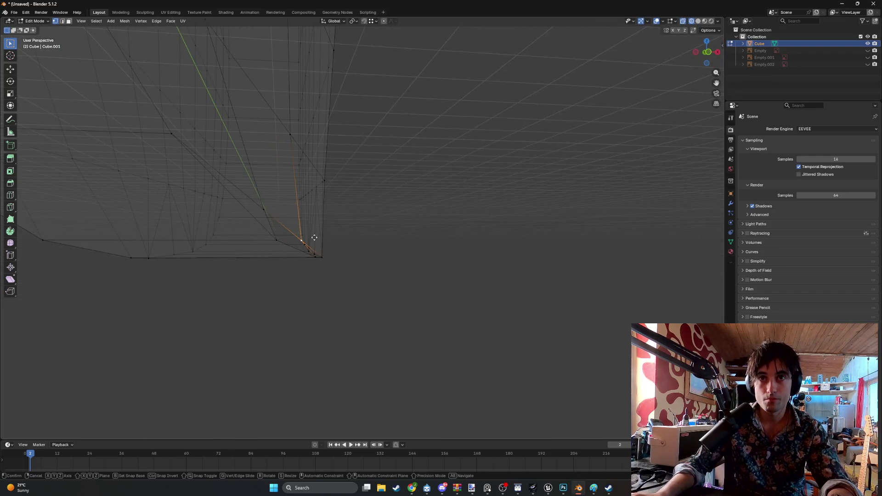
key("y")
key("c")
mouse_move(327, 237)
middle_mouse_down("alt")
mouse_move(346, 252)
mouse_move(311, 248)
mouse_move(250, 187)
mouse_move(196, 217)
middle_mouse_up("alt")
left_click(317, 247)
Nudge the vertex once more, then cancel and undo that last move.
key("g")
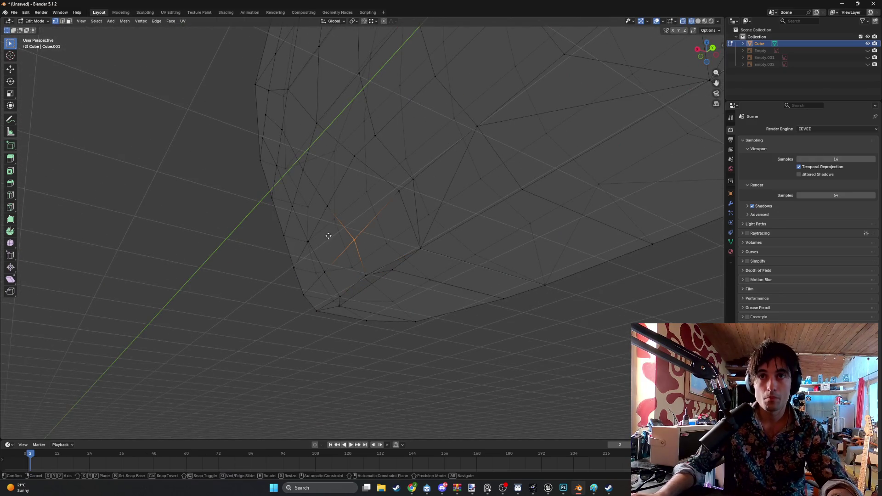
left_click(335, 213)
key("g")
key("Escape")
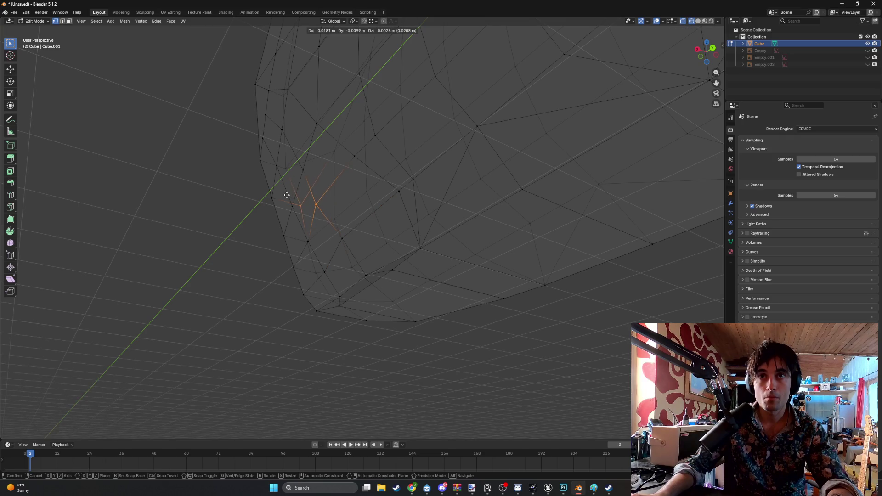
key("ctrl+z")
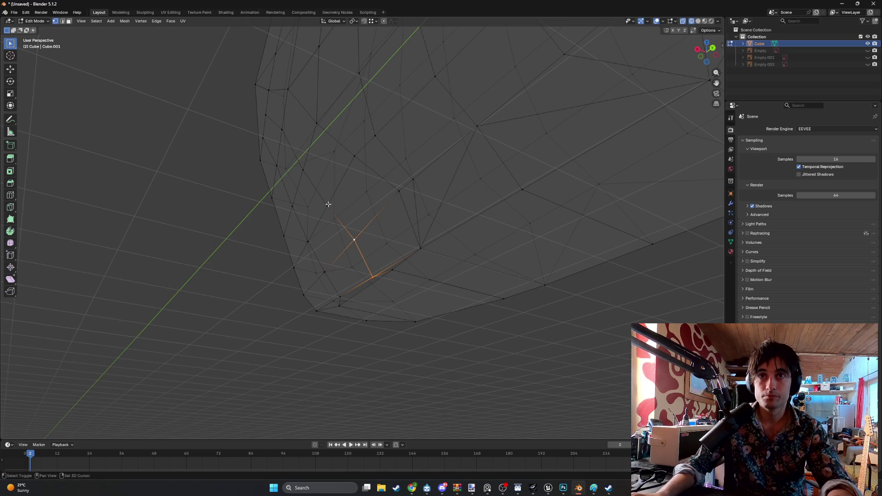
Shift the side-cutaway edge about 0.008 m X, -0.002 m Y, -0.0015 m Z, mirrored.
mouse_move(281, 128)
middle_mouse_down()
mouse_move(325, 148)
mouse_move(387, 248)
mouse_move(250, 197)
mouse_move(196, 156)
mouse_move(260, 189)
middle_mouse_up()
mouse_move(240, 153)
middle_mouse_down()
mouse_move(276, 218)
mouse_move(329, 225)
mouse_move(290, 268)
mouse_move(251, 262)
middle_mouse_up()
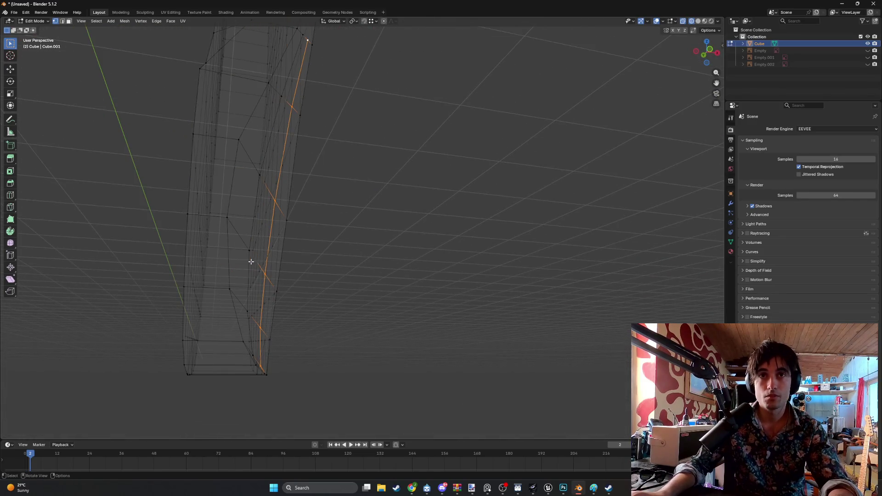
key("g")
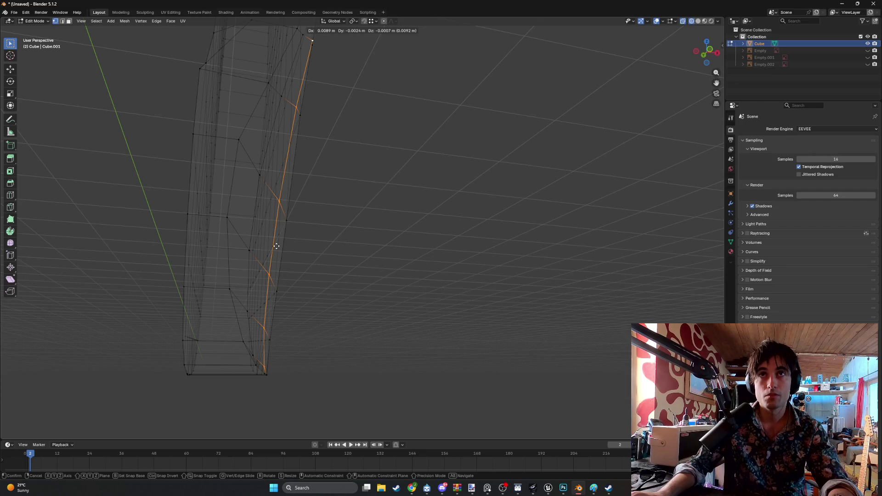
right_click(275, 246)
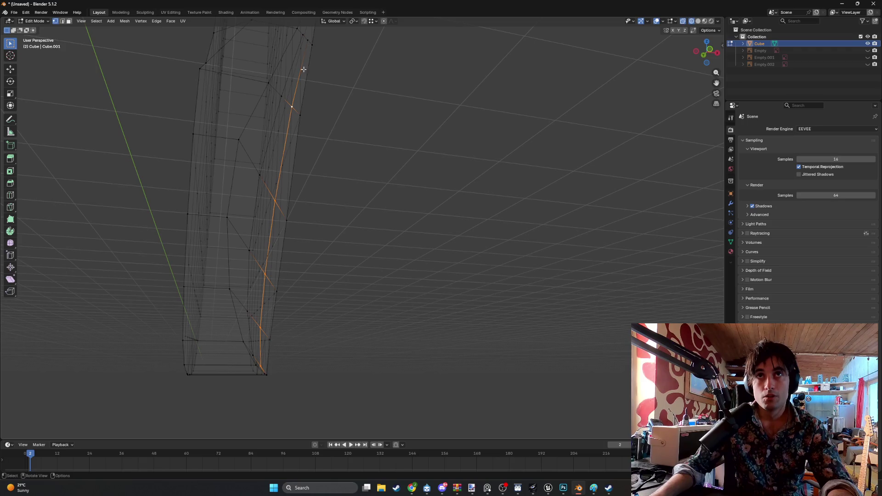
key("g")
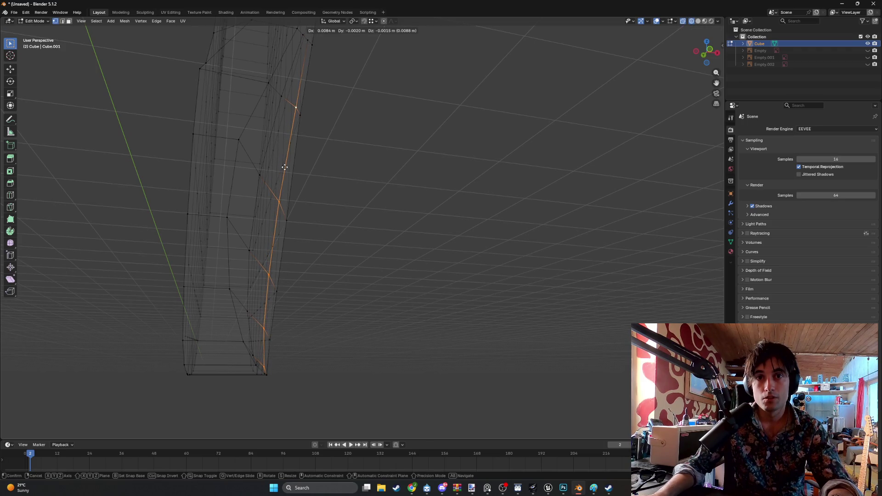
left_click(285, 167)
mouse_move(288, 215)
middle_mouse_down()
mouse_move(269, 250)
mouse_move(297, 254)
mouse_move(225, 232)
mouse_move(362, 274)
mouse_move(498, 346)
mouse_move(368, 280)
middle_mouse_up()
left_click(351, 317)
Switch to solid shading, face the side straight on, and shift the vertical edge along X.
key("z")
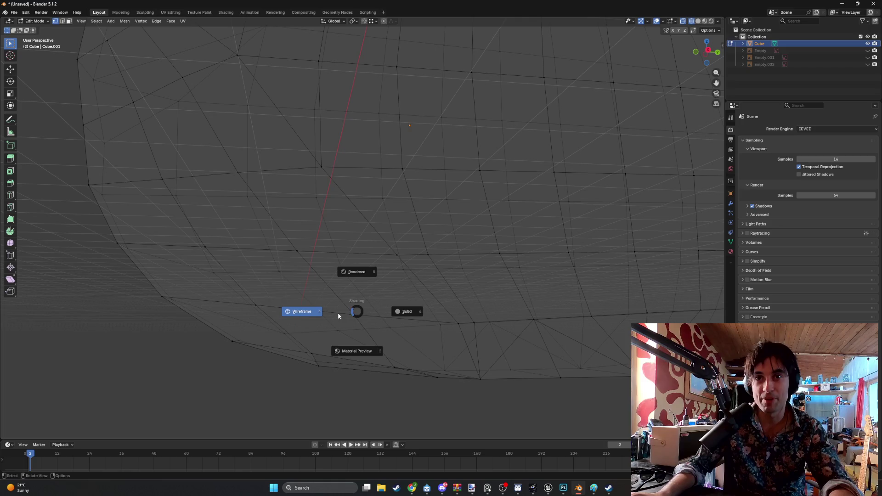
left_click(380, 337)
mouse_move(380, 337)
middle_mouse_down()
mouse_move(458, 332)
mouse_move(417, 288)
mouse_move(459, 256)
mouse_move(379, 285)
mouse_move(295, 260)
mouse_move(324, 256)
middle_mouse_up()
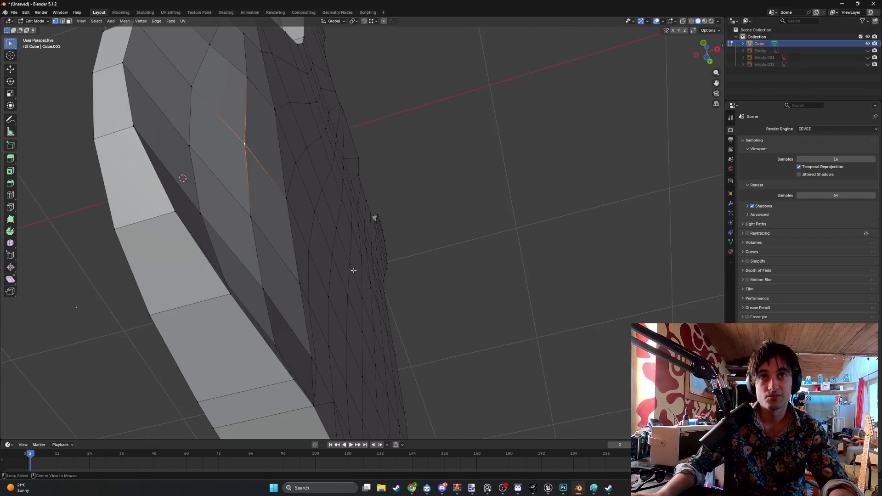
middle_click_drag(352, 216, 295, 271)
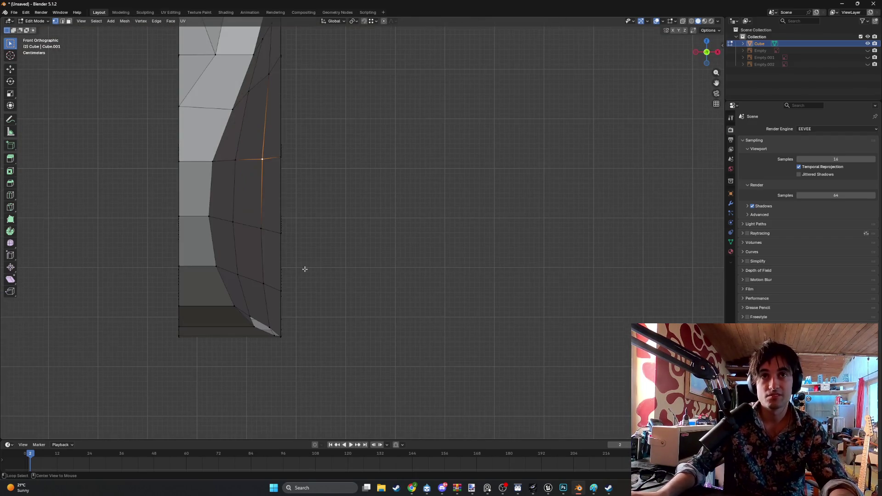
key("g")
key("x")
left_click(309, 193)
Reposition three bevel vertices below it, keeping the lower one on the X axis.
left_click(261, 227)
key("g")
left_click(261, 226)
left_click(264, 283)
key("g")
key("x")
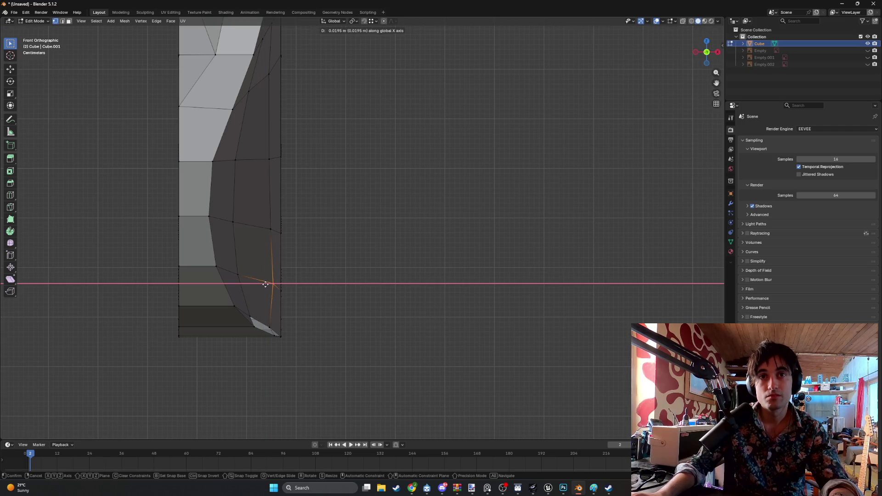
left_click(265, 284)
left_click(271, 327)
key("g")
left_click(310, 311)
mouse_move(310, 311)
middle_mouse_down()
mouse_move(264, 244)
mouse_move(298, 279)
mouse_move(403, 294)
mouse_move(413, 360)
mouse_move(374, 337)
middle_mouse_up()
In front view, realign the low, middle and upper bevel vertices.
left_click(412, 361)
key("KP_1")
left_click(272, 282)
key("g")
key("x")
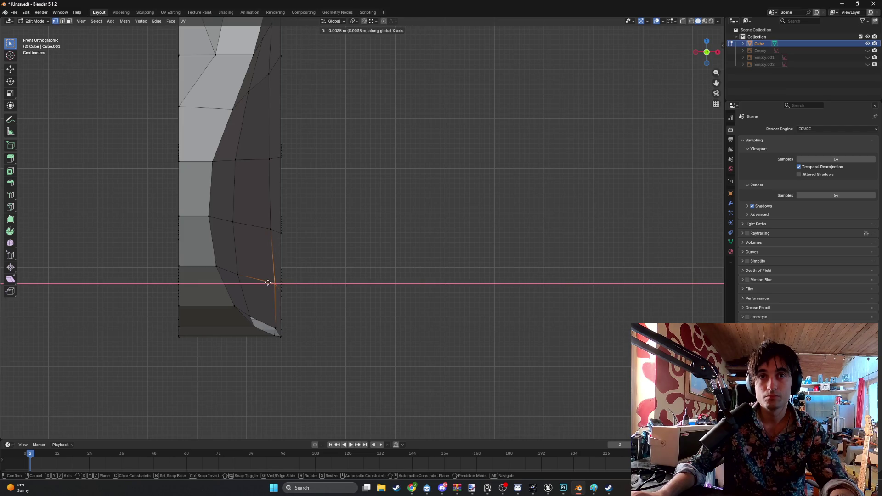
left_click(268, 282)
left_click(256, 228)
key("g")
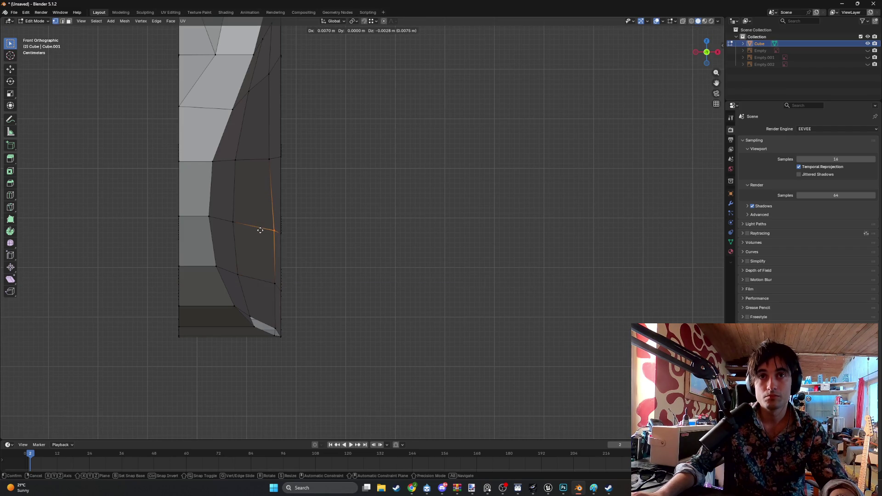
left_click(260, 229)
left_click(257, 145)
key("g")
left_click(262, 148)
Realign the top bevel vertices and pull a lower one down, about 0.027 m X, -0.0128 m Z.
left_click(268, 73)
key("g")
left_click(266, 65)
left_click(249, 92)
key("g")
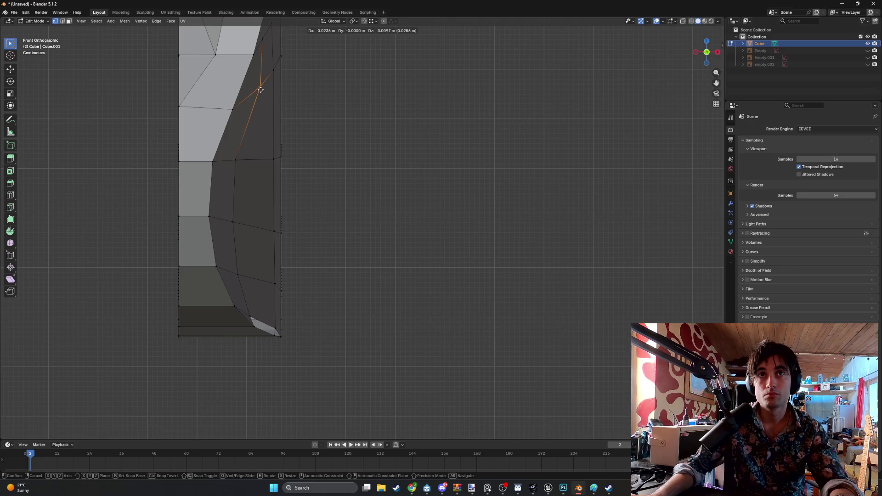
left_click(260, 91)
left_click(249, 161)
key("g")
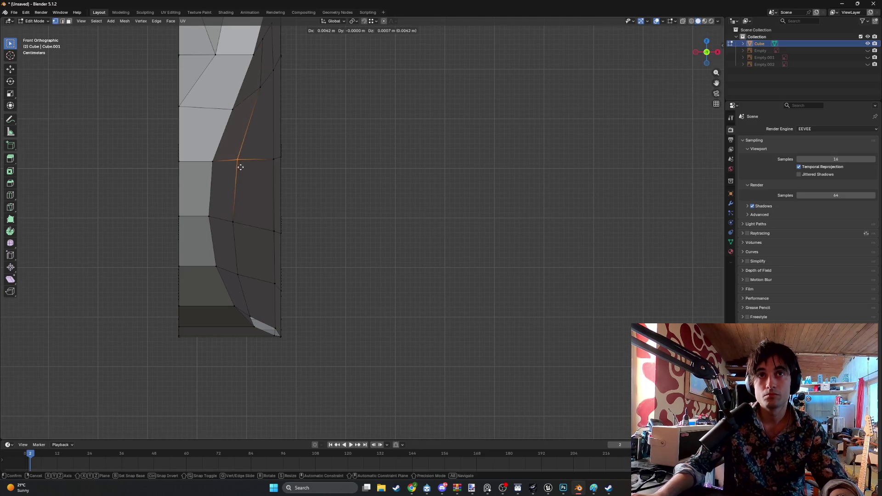
left_click(250, 163)
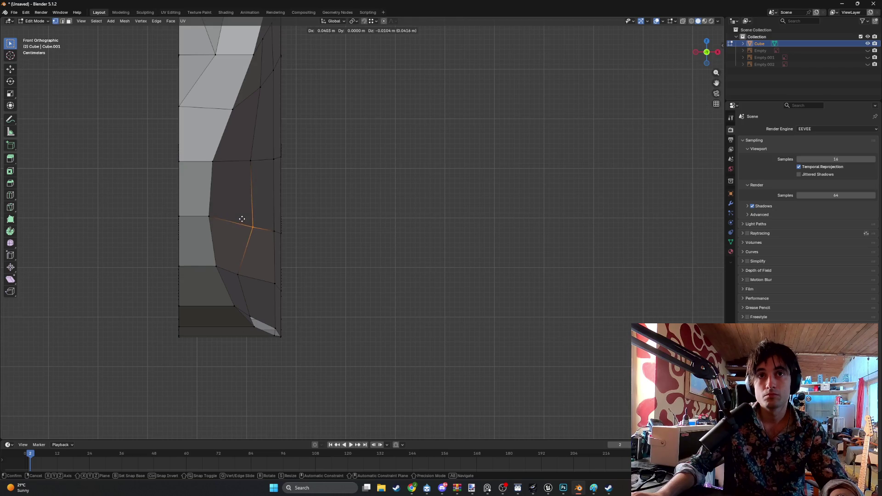
left_click(241, 217)
key("g")
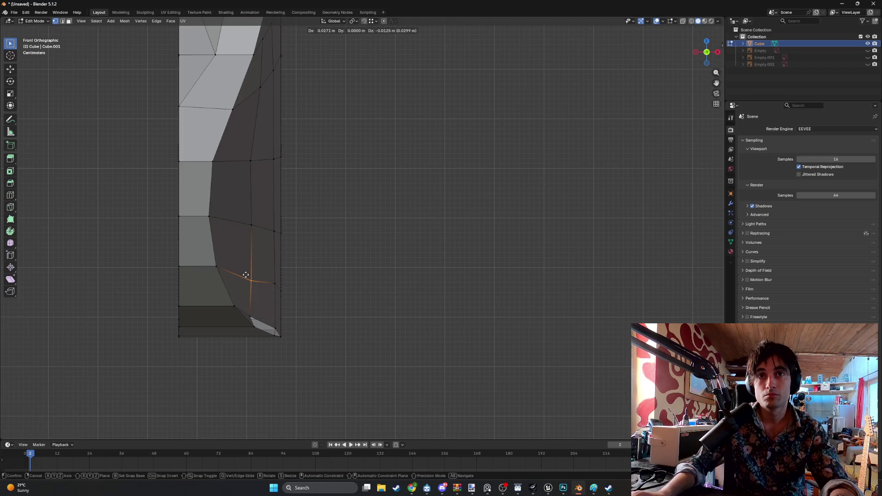
left_click(246, 274)
mouse_move(252, 276)
middle_mouse_down()
mouse_move(200, 189)
mouse_move(183, 193)
mouse_move(183, 207)
mouse_move(211, 236)
middle_mouse_up()
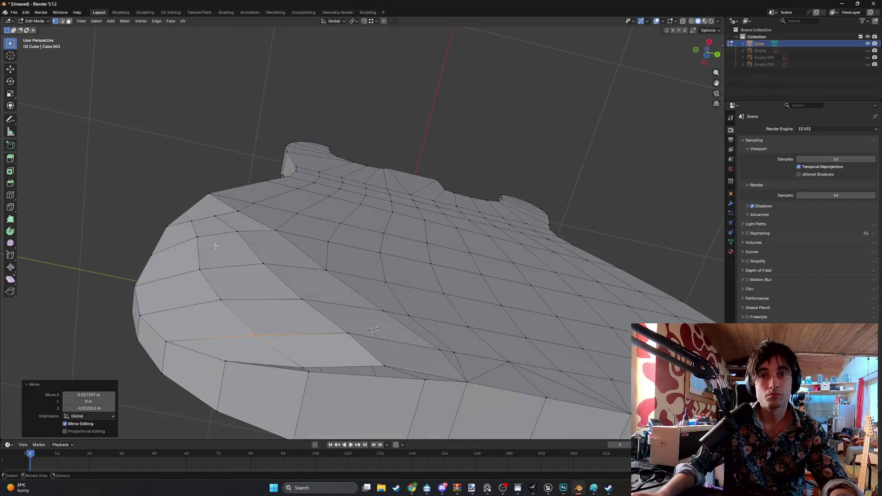
In front view, move the bevel's bottom corner vertex into a cleaner position.
middle_click_drag(305, 363, 292, 367)
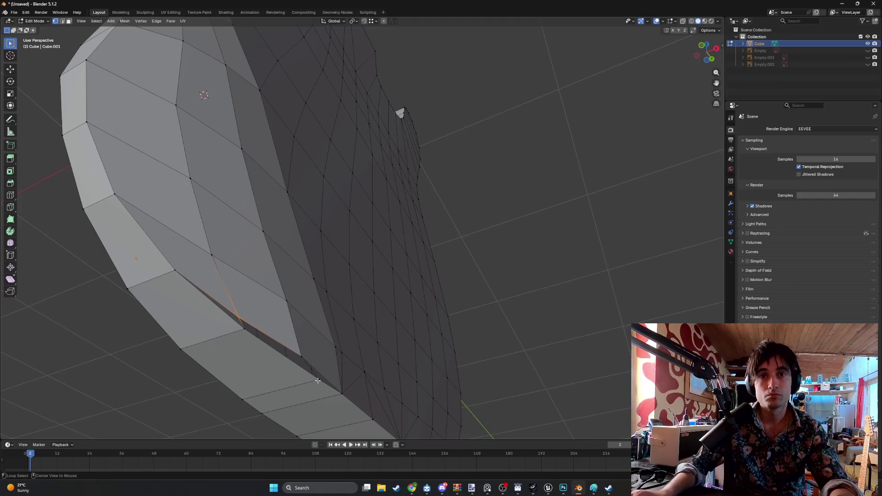
key("KP_1")
scroll(285, 330, "up", 3)
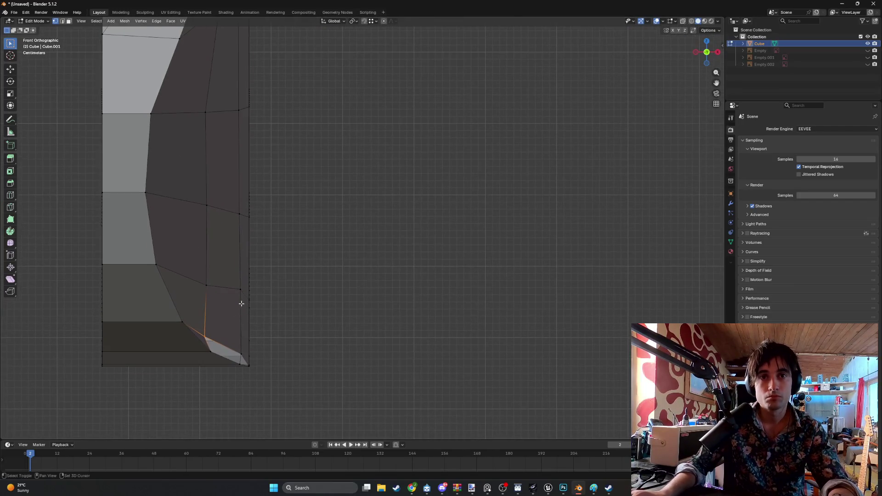
key("g")
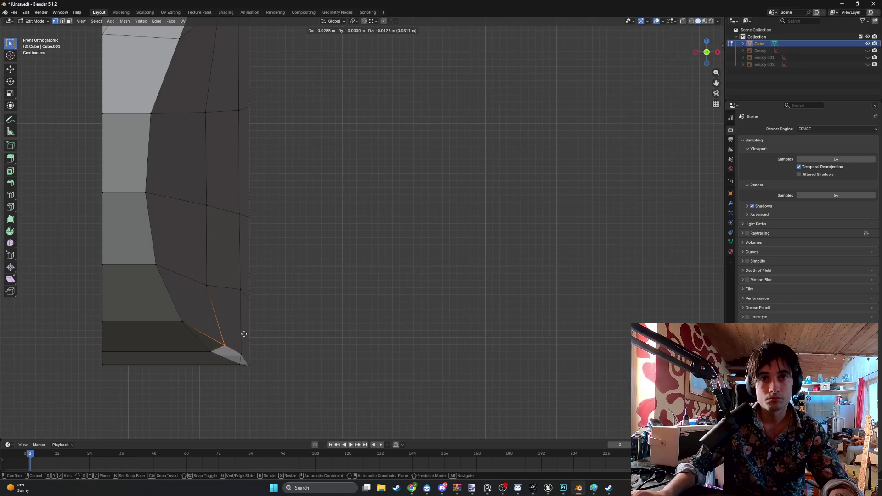
left_click(240, 327)
mouse_move(240, 327)
middle_mouse_down()
mouse_move(230, 315)
mouse_move(134, 285)
mouse_move(279, 308)
mouse_move(246, 293)
mouse_move(378, 327)
mouse_move(374, 273)
mouse_move(388, 215)
mouse_move(415, 248)
mouse_move(285, 228)
mouse_move(204, 321)
mouse_move(258, 338)
mouse_move(368, 144)
mouse_move(403, 155)
mouse_move(395, 299)
middle_mouse_up()
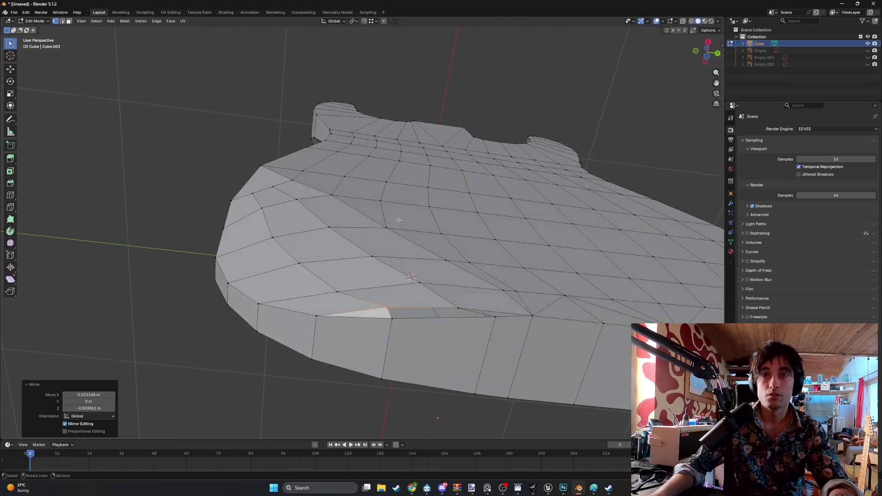
Select and inspect the bevel's bottom edge and the thin face sliver beside it.
left_click(371, 350)
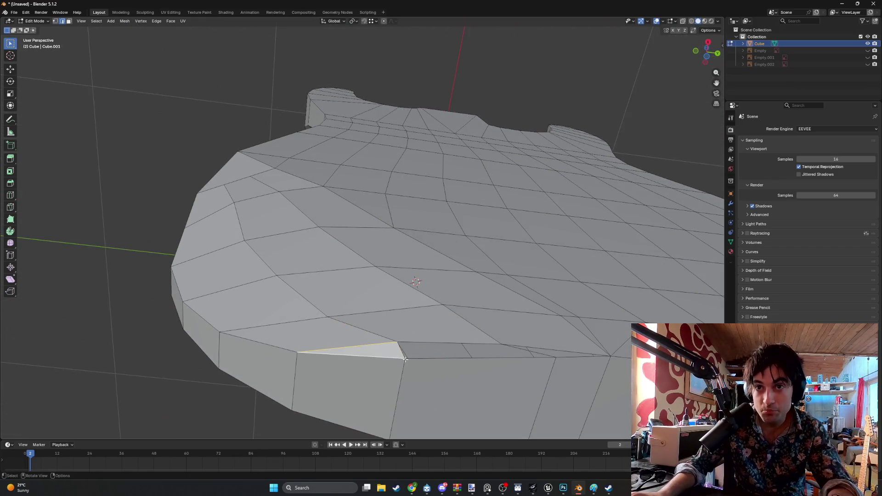
middle_click_drag(363, 351, 368, 316)
scroll(360, 330, "up", 5)
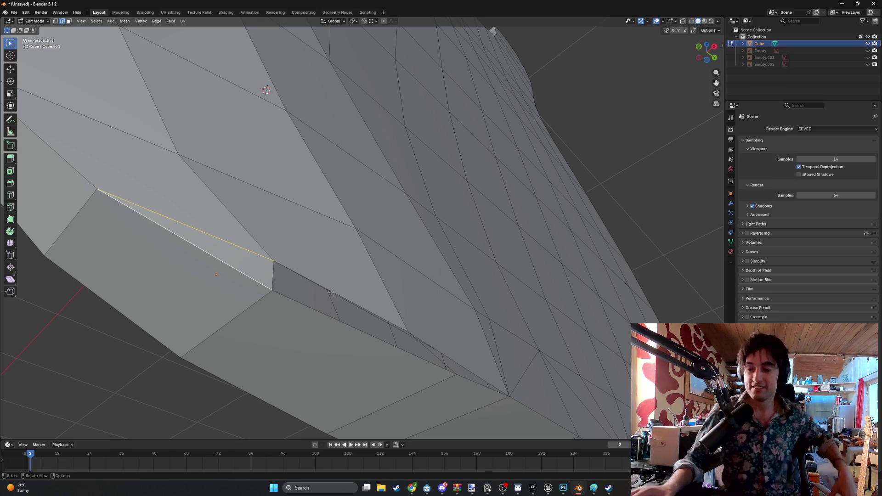
mouse_move(330, 292)
middle_mouse_down()
mouse_move(291, 310)
mouse_move(342, 281)
middle_mouse_up()
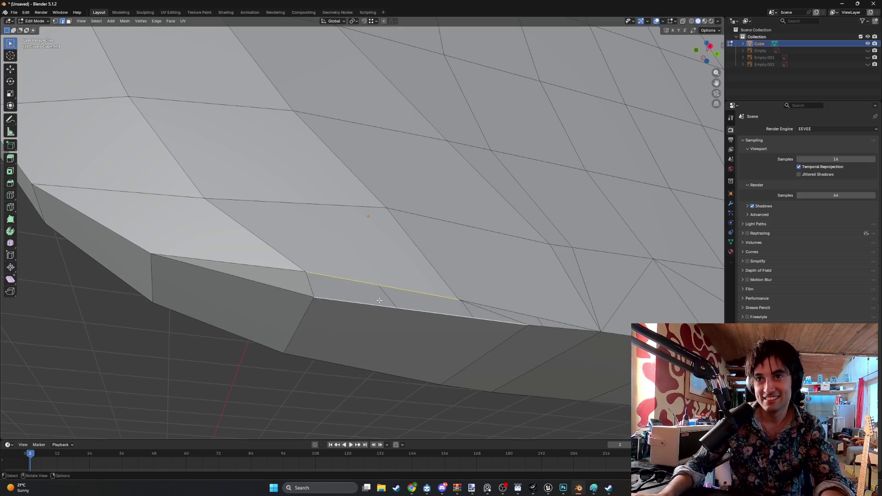
scroll(379, 300, "down", 5)
left_click(432, 257)
mouse_move(431, 257)
middle_mouse_down()
mouse_move(413, 230)
mouse_move(435, 213)
mouse_move(431, 223)
mouse_move(370, 244)
mouse_move(374, 315)
mouse_move(356, 272)
mouse_move(326, 280)
mouse_move(345, 253)
middle_mouse_up()
left_click(453, 215)
In face mode, triangulate the side triangular face, then undo to keep it untriangulated.
key("3")
left_click(325, 215)
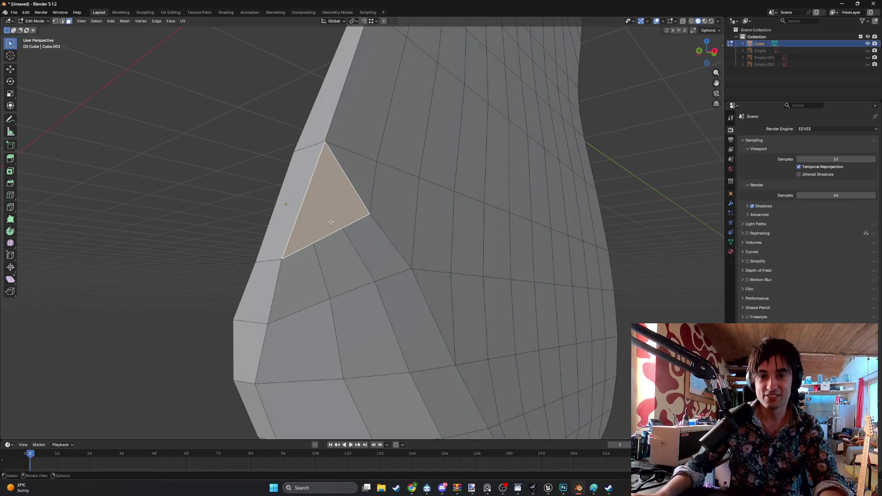
key("ctrl+t")
key("ctrl+z")
mouse_move(388, 255)
middle_mouse_down()
mouse_move(400, 247)
mouse_move(386, 265)
mouse_move(321, 227)
mouse_move(291, 228)
mouse_move(331, 230)
mouse_move(335, 248)
middle_mouse_up()
scroll(347, 335, "up", 6)
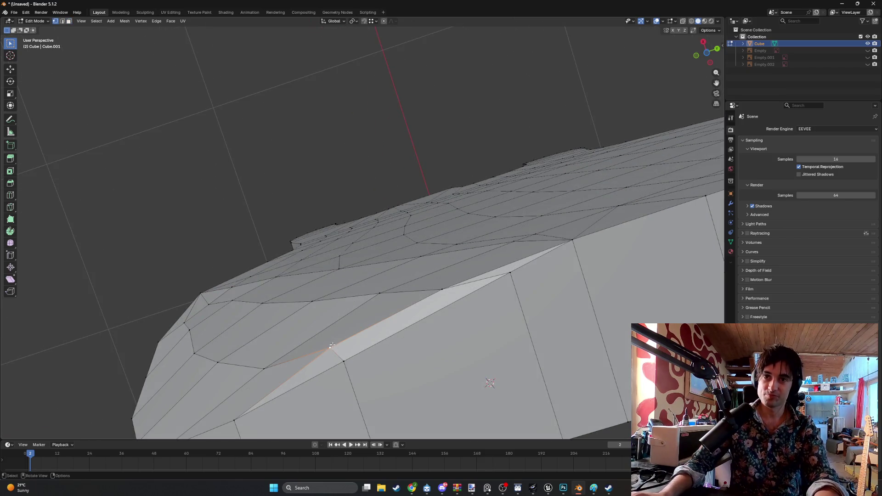
mouse_move(344, 341)
middle_mouse_down("alt")
mouse_move(311, 258)
mouse_move(364, 335)
middle_mouse_up("alt")
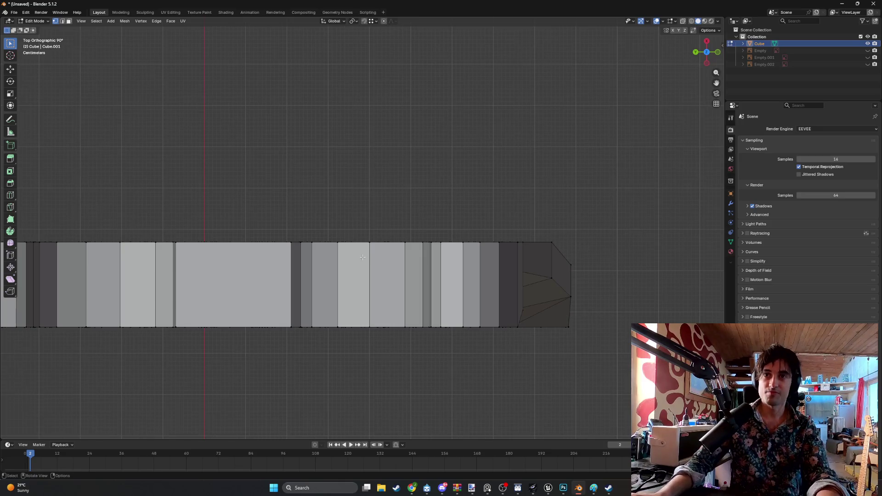
From a side view, reposition three bevel vertices, including the one at the bevel corner.
scroll(362, 257, "down", 3)
mouse_move(362, 257)
middle_mouse_down("alt")
mouse_move(316, 233)
mouse_move(331, 220)
middle_mouse_up("alt")
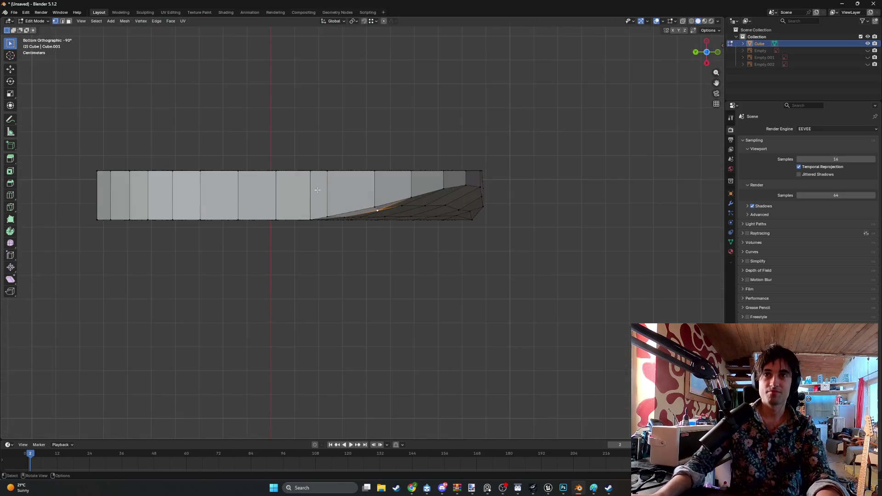
scroll(400, 162, "up", 5)
key("g")
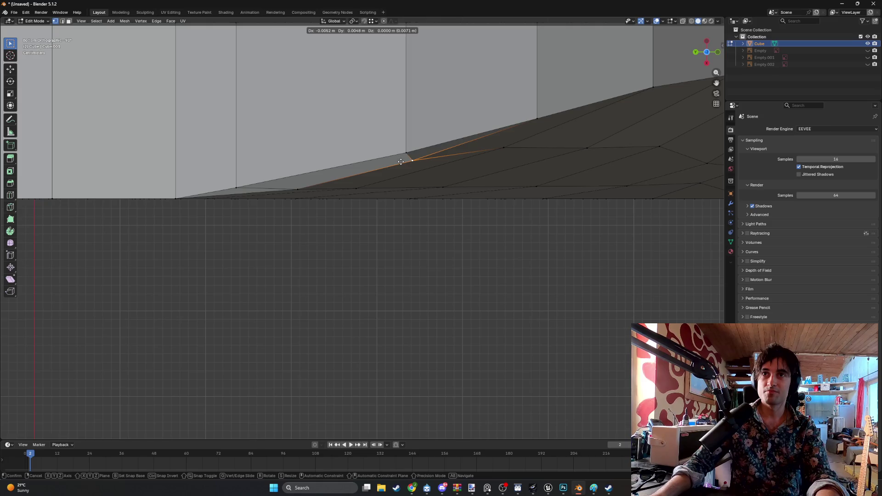
left_click(400, 160)
left_click(301, 190)
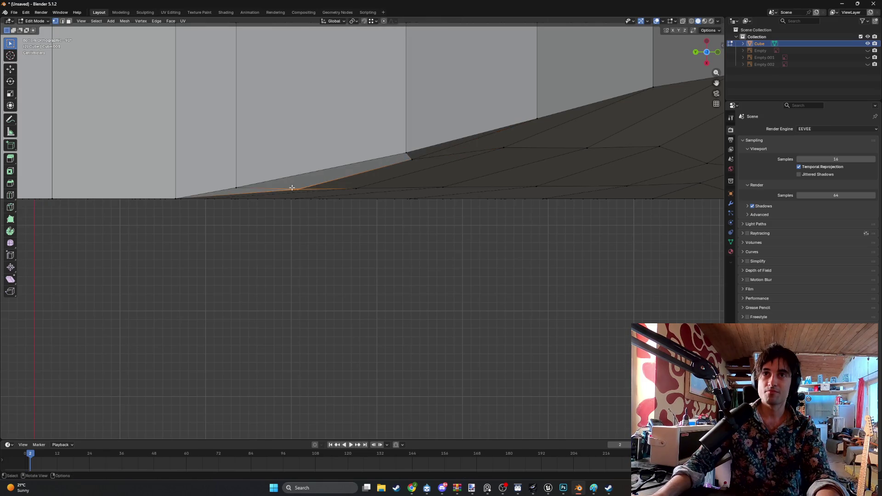
key("g")
left_click(293, 184)
left_click(406, 158)
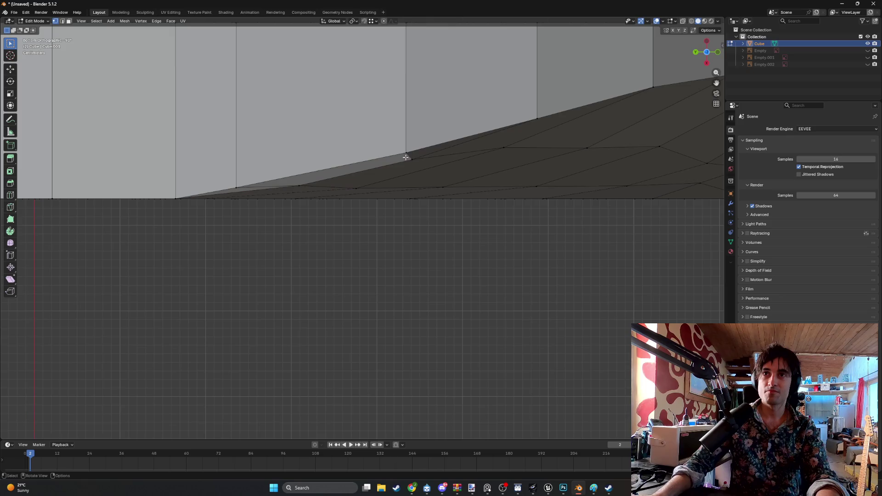
key("g")
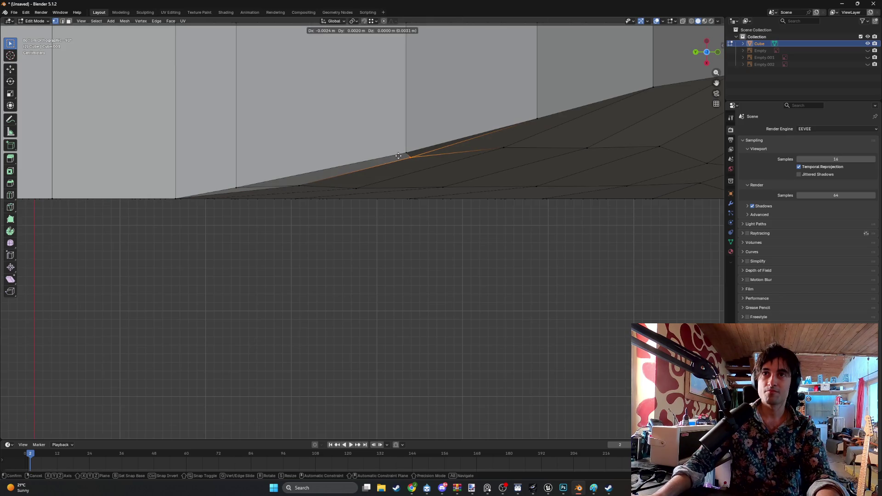
left_click(398, 156)
Inspect the body edge-on, then in front view nudge a vertex on the cutaway slope.
mouse_move(395, 157)
middle_mouse_down()
mouse_move(370, 120)
mouse_move(276, 112)
mouse_move(301, 232)
mouse_move(334, 261)
mouse_move(310, 230)
mouse_move(363, 161)
mouse_move(303, 193)
mouse_move(263, 191)
mouse_move(285, 174)
mouse_move(303, 199)
mouse_move(336, 186)
middle_mouse_up()
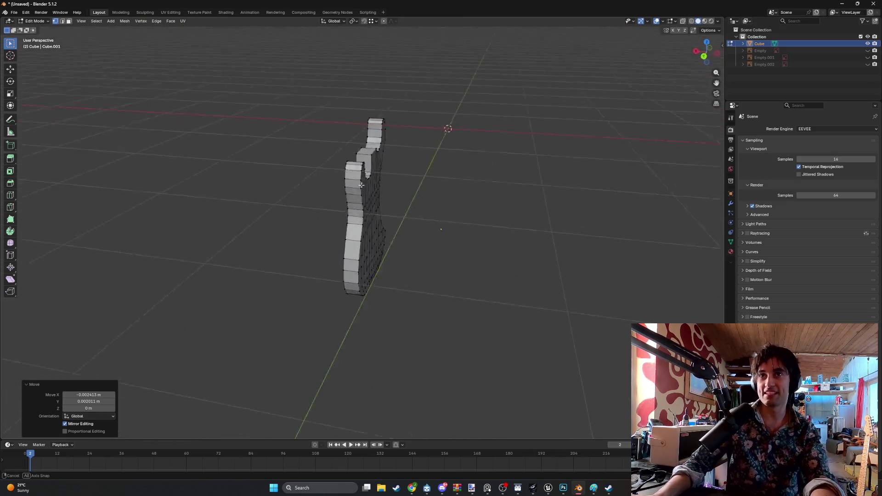
middle_click_drag(420, 184, 517, 171)
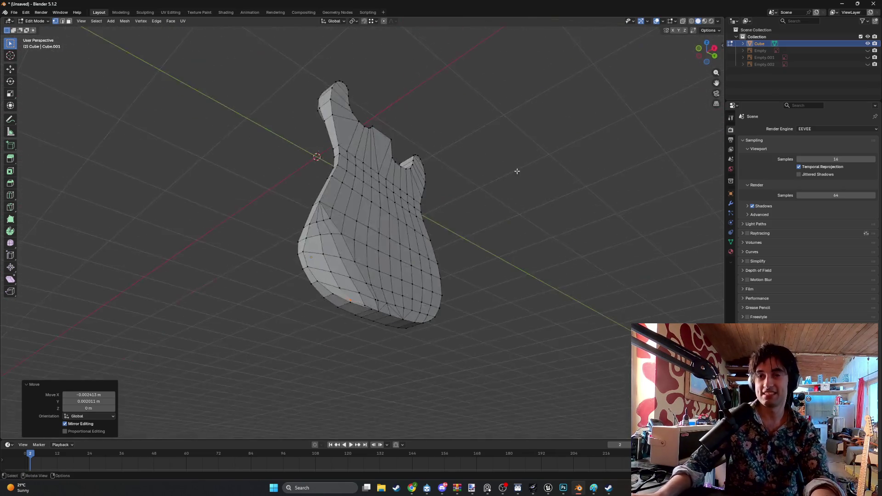
middle_click_drag(344, 218, 317, 232)
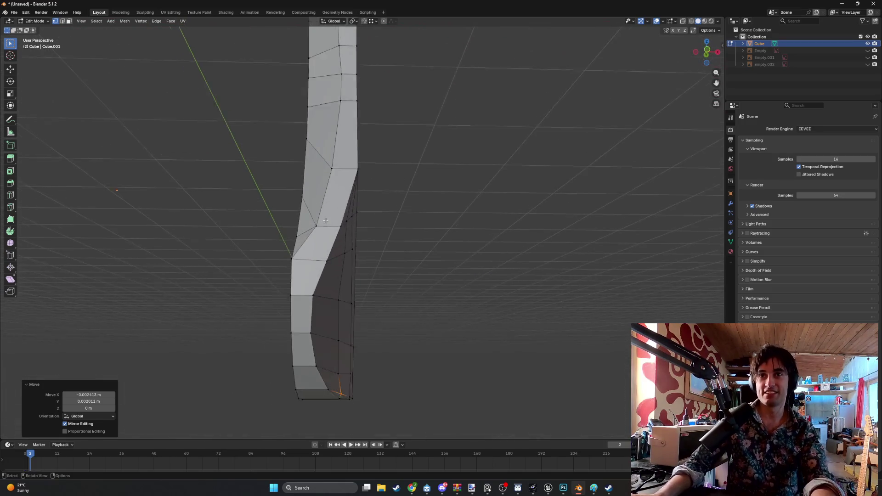
scroll(311, 234, "up", 5)
scroll(312, 230, "down", 5)
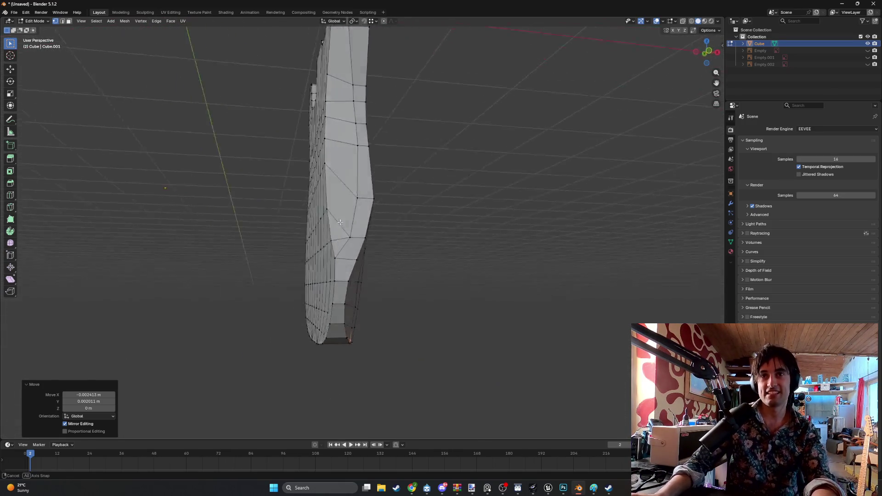
middle_click_drag(326, 224, 351, 203)
key("KP_1")
scroll(354, 231, "up", 2)
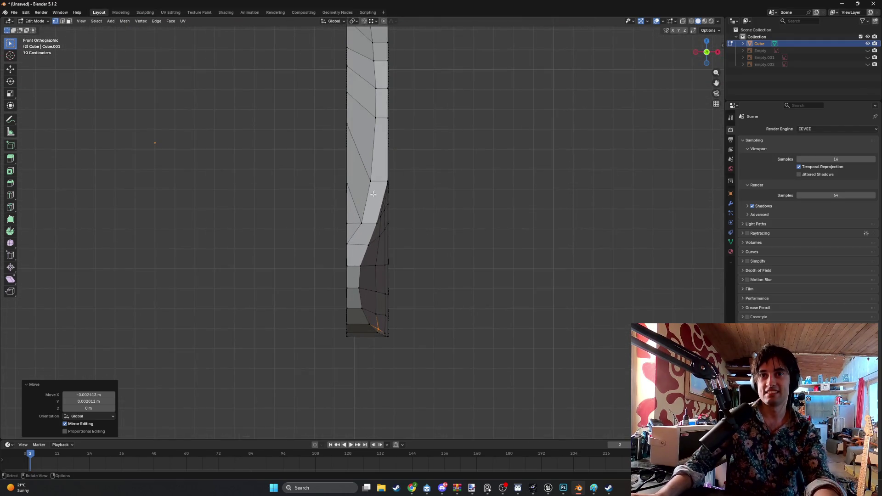
scroll(372, 197, "up", 6)
left_click(357, 203)
key("g")
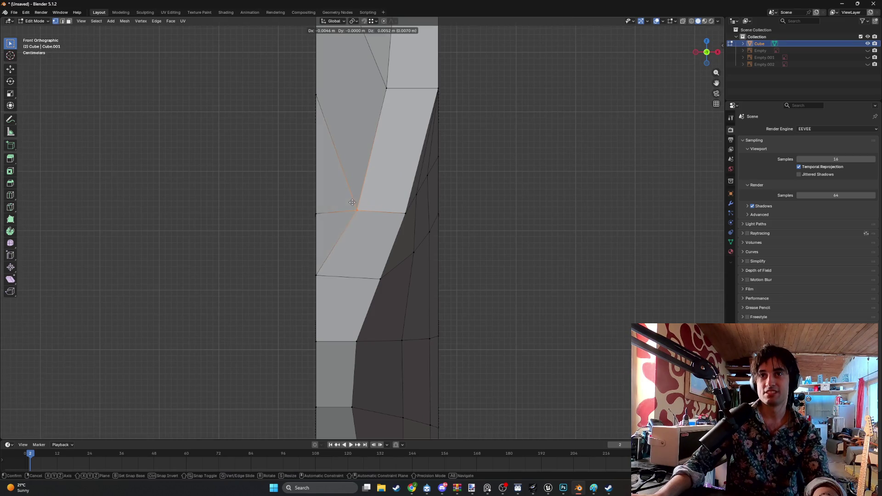
left_click(353, 202)
Move the right-edge vertex by -0.0081 m X and 0.0035 m Z, mirrored.
middle_click_drag(352, 202, 396, 196, "shift")
left_click(395, 196)
key("g")
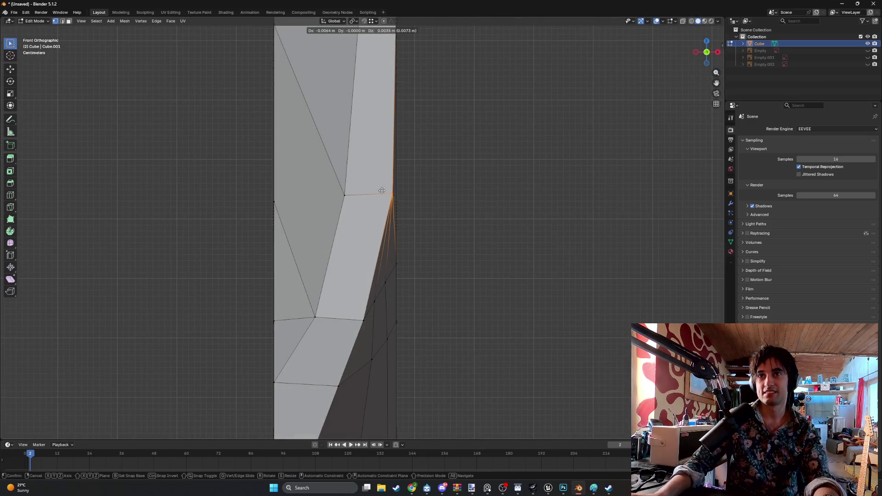
left_click(381, 191)
mouse_move(393, 191)
middle_mouse_down()
mouse_move(360, 196)
mouse_move(378, 114)
mouse_move(380, 137)
mouse_move(363, 121)
mouse_move(315, 122)
mouse_move(314, 241)
middle_mouse_up()
scroll(378, 128, "down", 3)
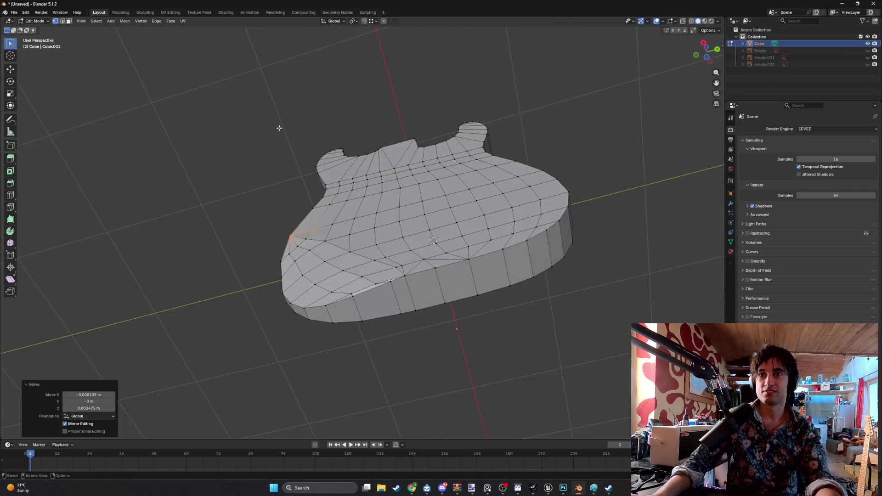
scroll(314, 241, "up", 1)
scroll(314, 242, "up", 5)
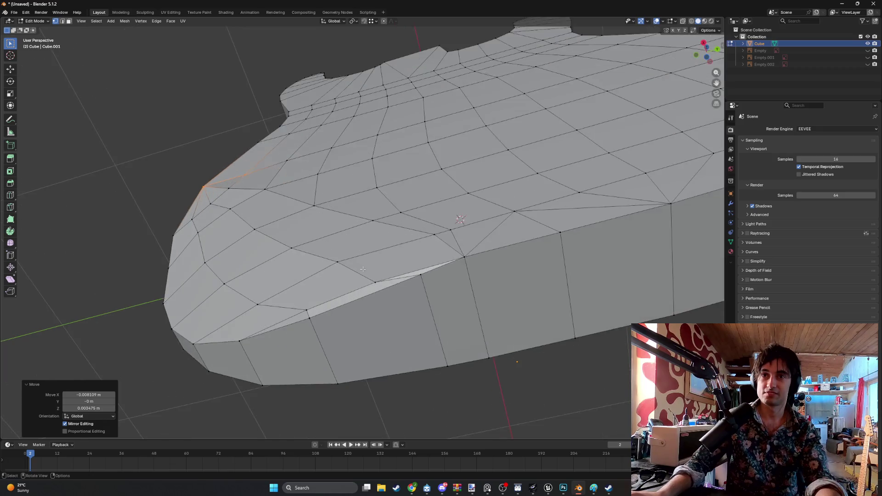
mouse_move(341, 278)
middle_mouse_down()
mouse_move(340, 266)
mouse_move(336, 285)
mouse_move(399, 266)
mouse_move(402, 283)
mouse_move(316, 240)
middle_mouse_up()
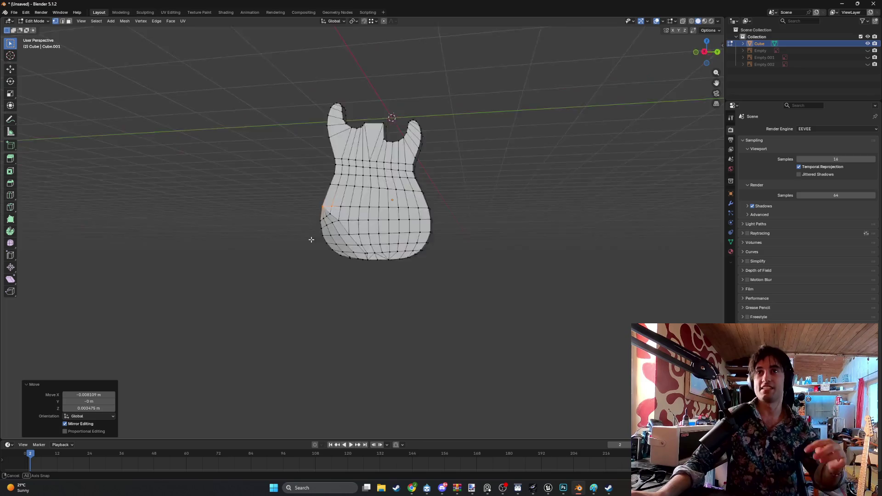
mouse_move(366, 260)
middle_mouse_down()
mouse_move(364, 183)
mouse_move(266, 263)
mouse_move(234, 256)
mouse_move(244, 233)
middle_mouse_up()
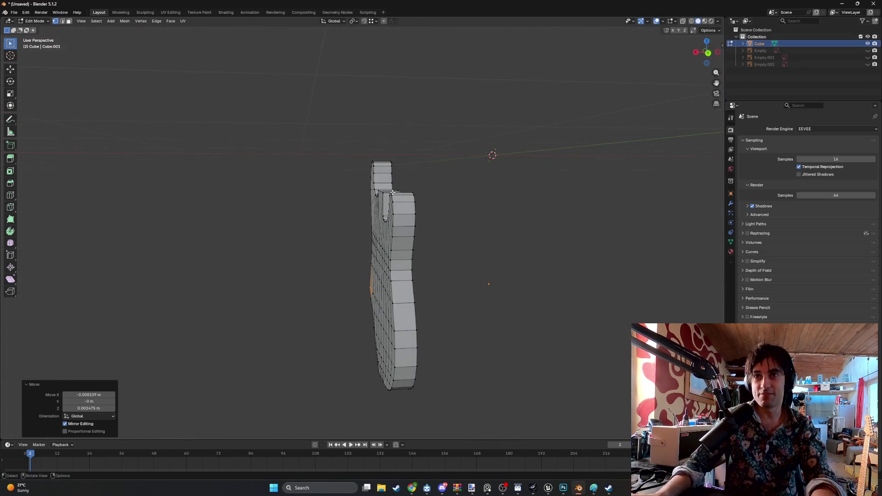
scroll(371, 225, "up", 2)
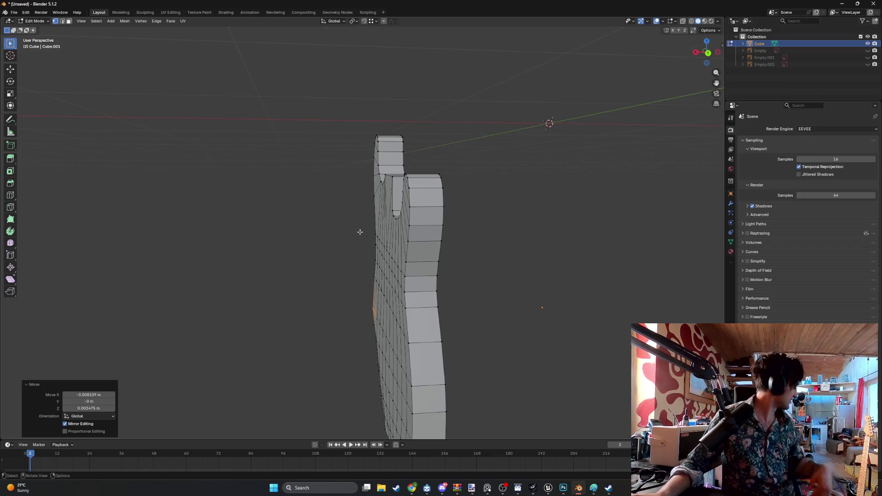
middle_click_drag(356, 241, 488, 191)
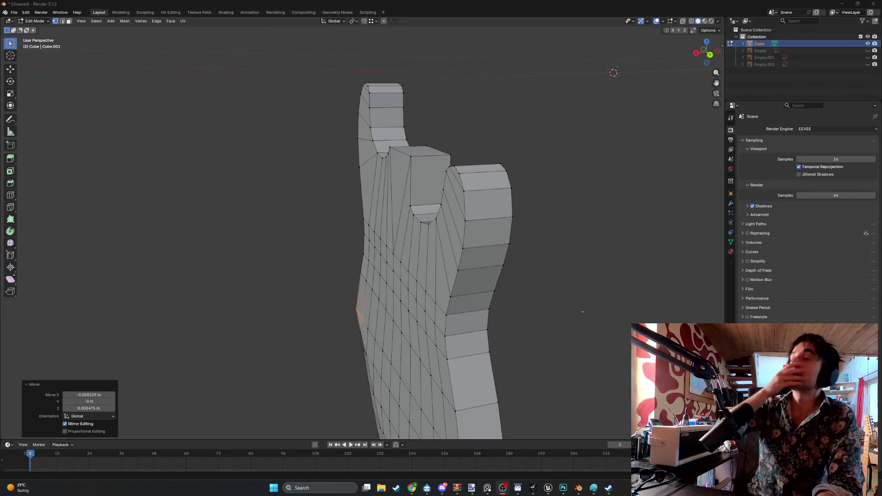
scroll(351, 255, "down", 5)
mouse_move(350, 255)
middle_mouse_down()
mouse_move(322, 248)
mouse_move(350, 255)
mouse_move(345, 299)
mouse_move(357, 354)
mouse_move(329, 331)
middle_mouse_up()
scroll(350, 255, "up", 5)
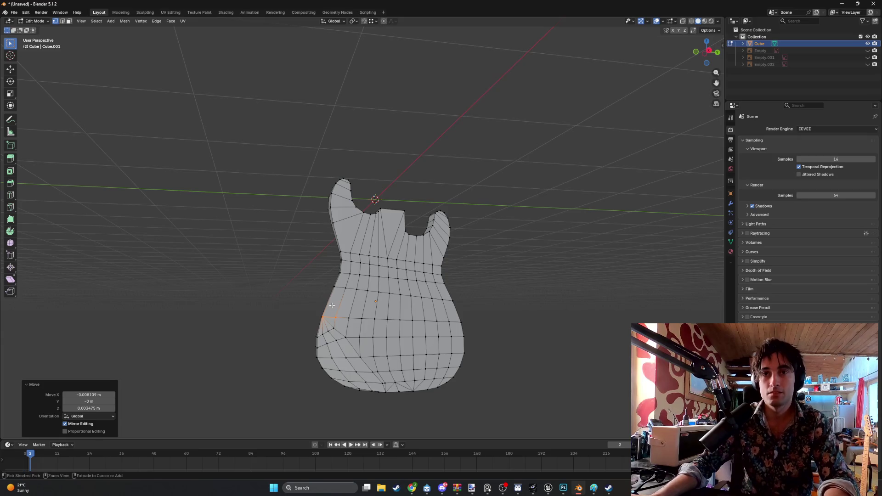
Name the file Blender_StratoSphere.blend, then create and open a new Guitars folder.
key("ctrl+s")
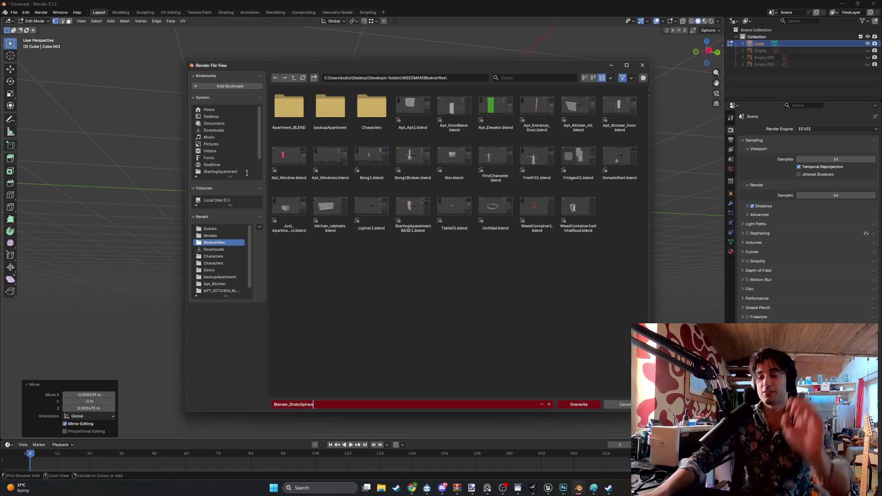
type("Blender_StratoSphere")
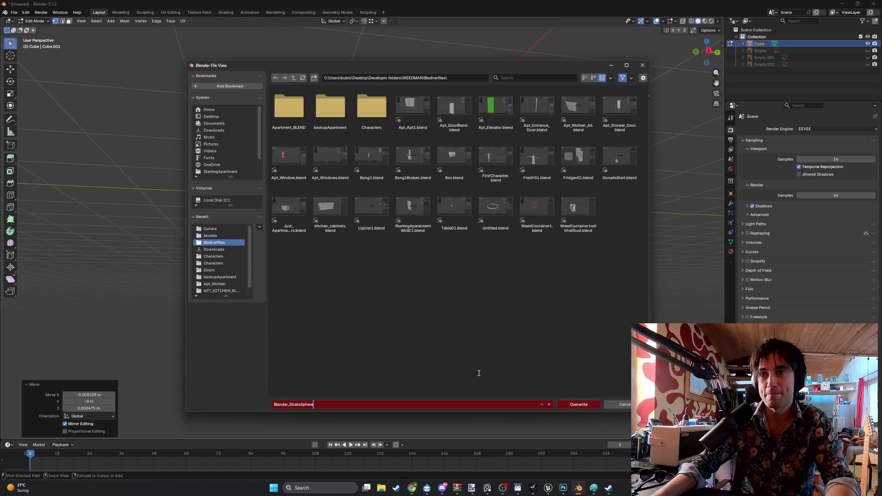
left_click(421, 387)
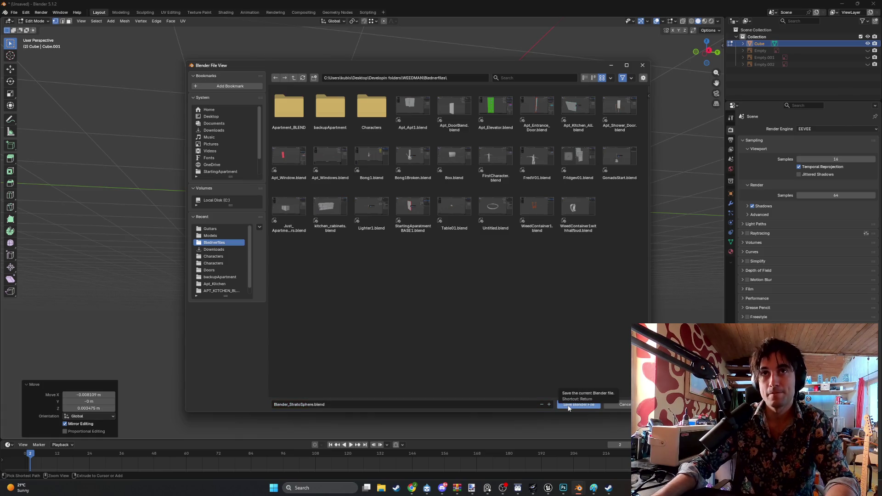
right_click(406, 322)
left_click(399, 368)
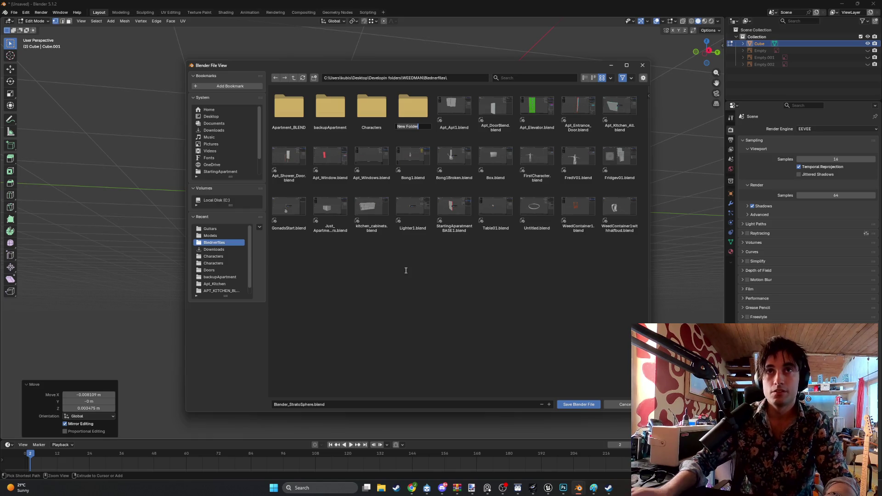
type("Guitars")
key("Return")
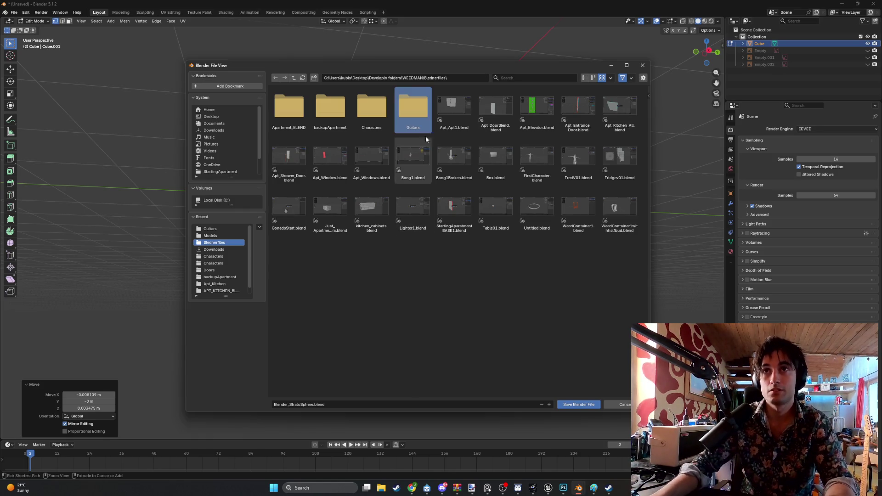
double_click(420, 114)
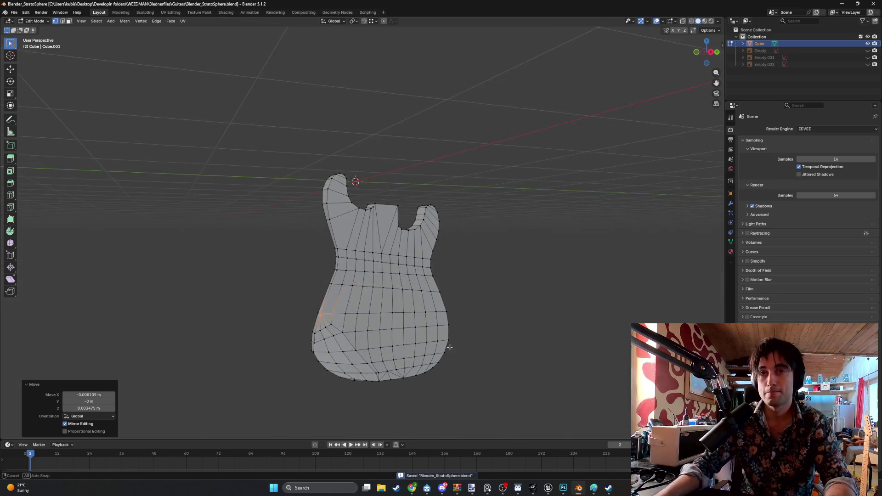
Select the body outline edge loop, adding the neck cutaway edge and right horn loop.
scroll(449, 349, "up", 5)
mouse_move(414, 317)
middle_mouse_down()
mouse_move(321, 321)
mouse_move(305, 309)
mouse_move(304, 317)
mouse_move(299, 291)
mouse_move(393, 311)
mouse_move(383, 335)
mouse_move(330, 262)
middle_mouse_up()
scroll(402, 323, "down", 3)
left_click(307, 308)
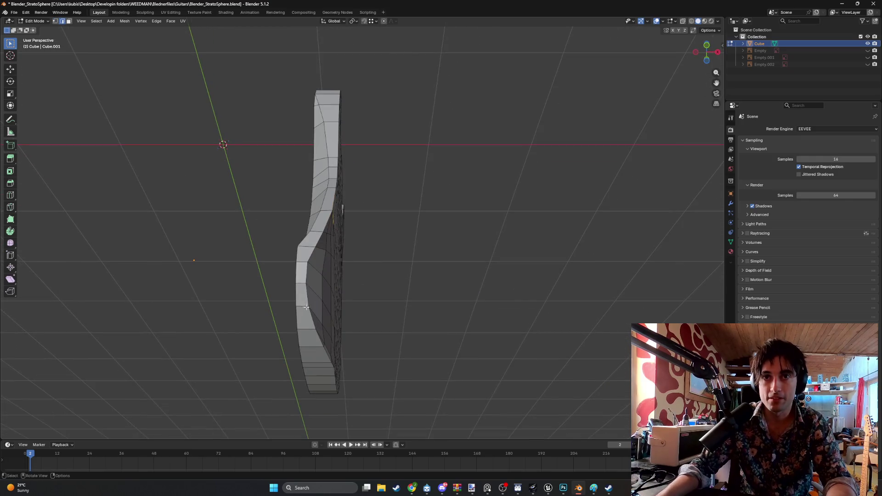
left_click(310, 299, "alt")
mouse_move(310, 299)
middle_mouse_down()
mouse_move(307, 279)
mouse_move(288, 301)
mouse_move(283, 181)
middle_mouse_up()
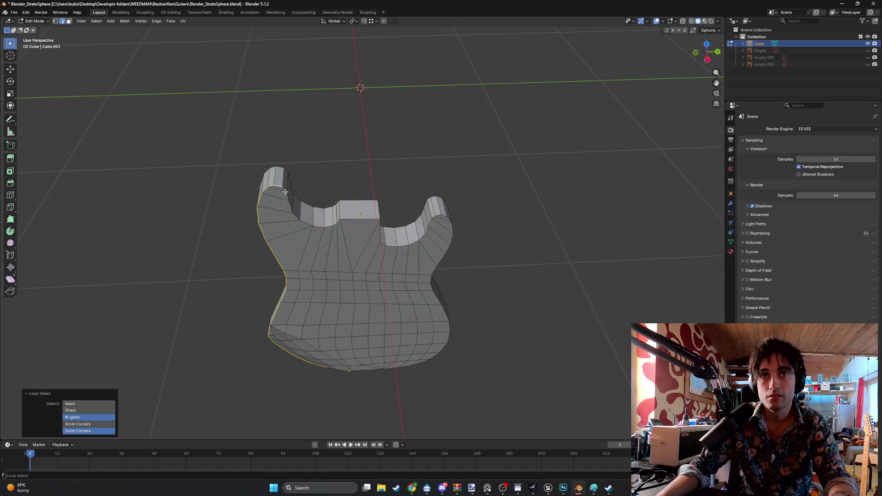
middle_click_drag(339, 227, 345, 210)
scroll(410, 231, "up", 3)
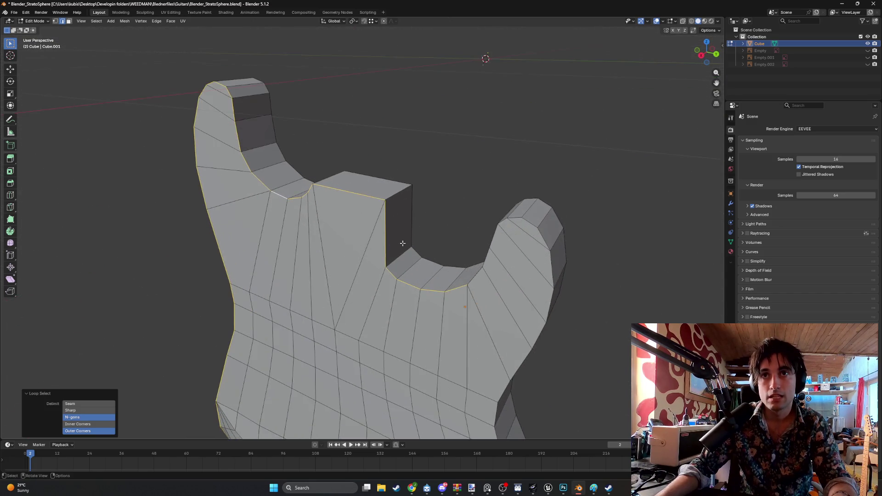
left_click(385, 228, "ctrl")
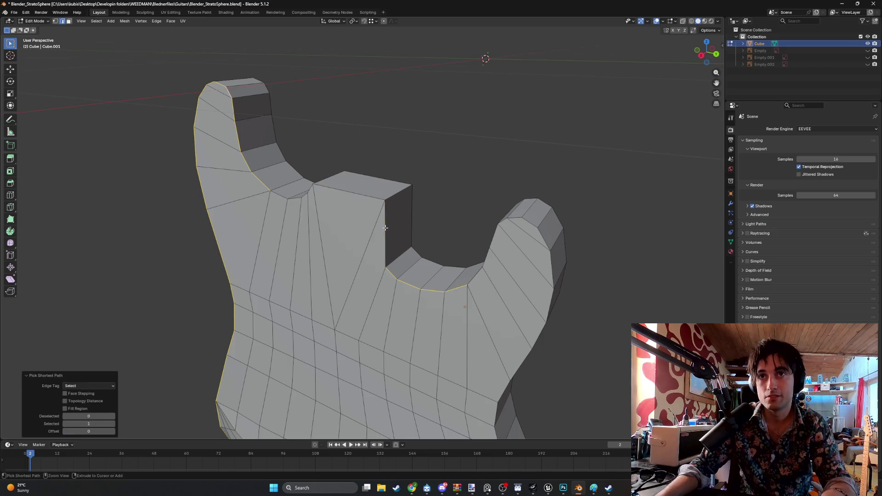
middle_click_drag(359, 209, 380, 223)
left_click(286, 215, "shift")
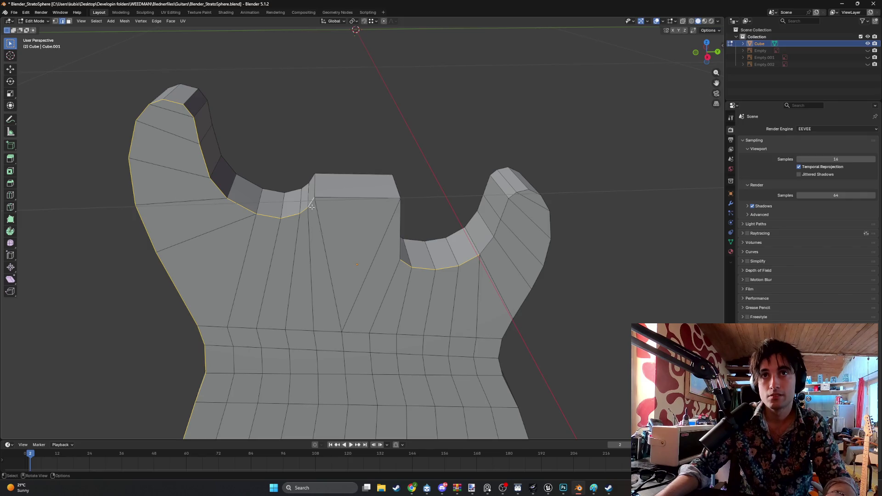
mouse_move(363, 212)
middle_mouse_down()
mouse_move(338, 204)
mouse_move(482, 240)
mouse_move(428, 227)
middle_mouse_up()
left_click(485, 232, "alt+shift")
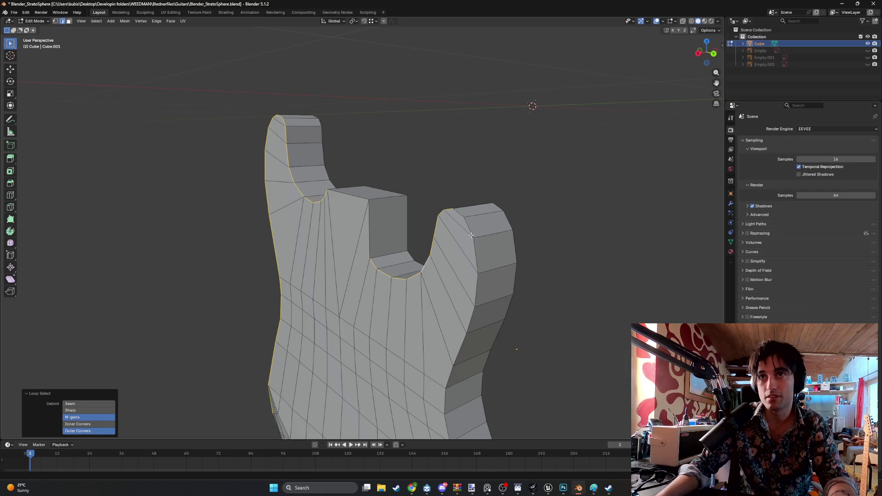
Begin a 2-segment bevel on the selected outline at about 0.0338 m offset.
key("super")
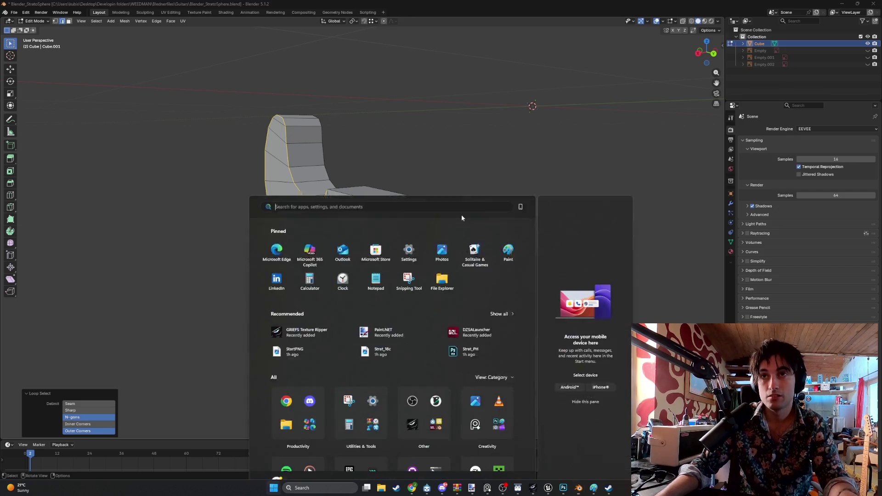
key("super")
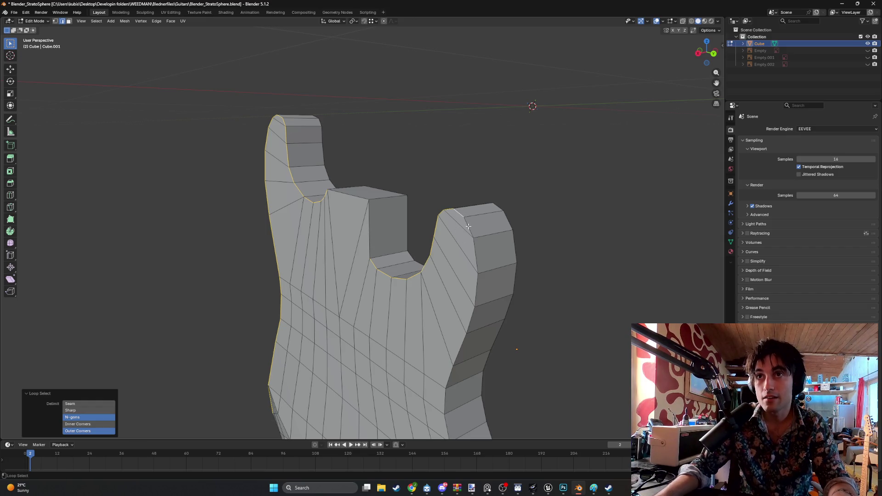
mouse_move(460, 216)
middle_mouse_down()
mouse_move(433, 231)
mouse_move(430, 291)
middle_mouse_up()
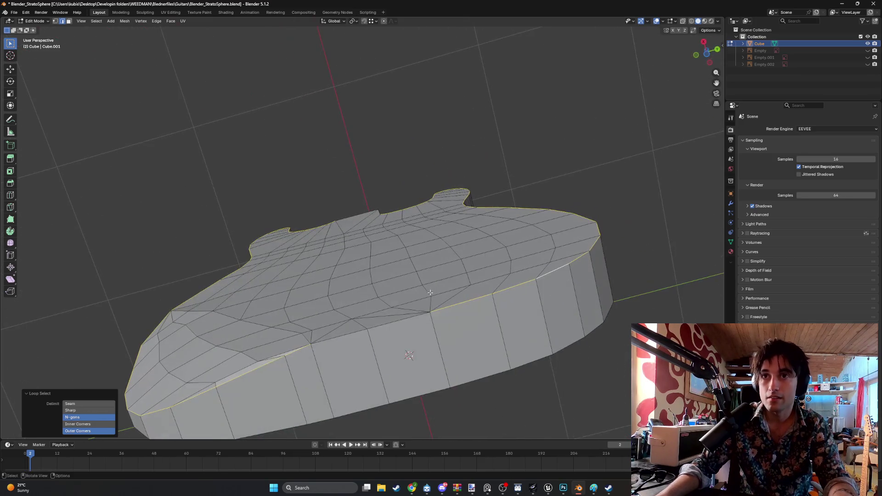
middle_click_drag(397, 323, 427, 317)
scroll(427, 317, "down", 5)
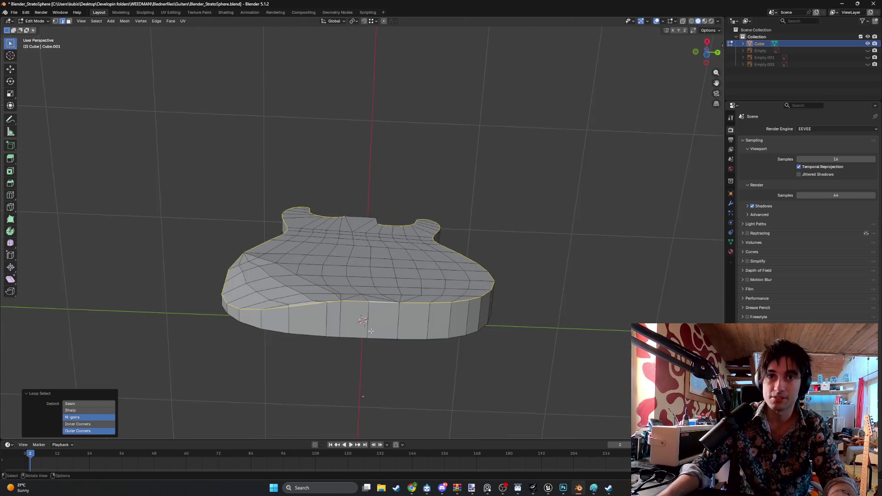
key("b")
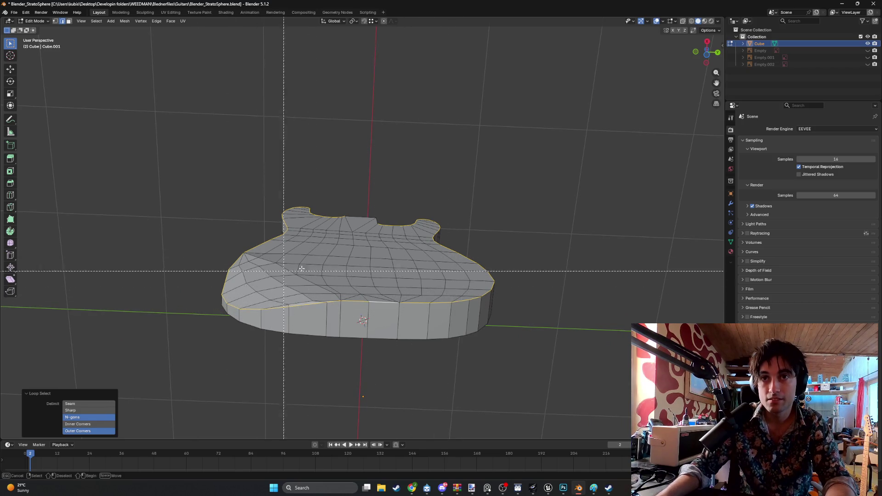
key("Escape")
mouse_move(321, 299)
middle_mouse_down()
mouse_move(306, 315)
mouse_move(319, 248)
mouse_move(312, 252)
middle_mouse_up()
scroll(305, 290, "up", 3)
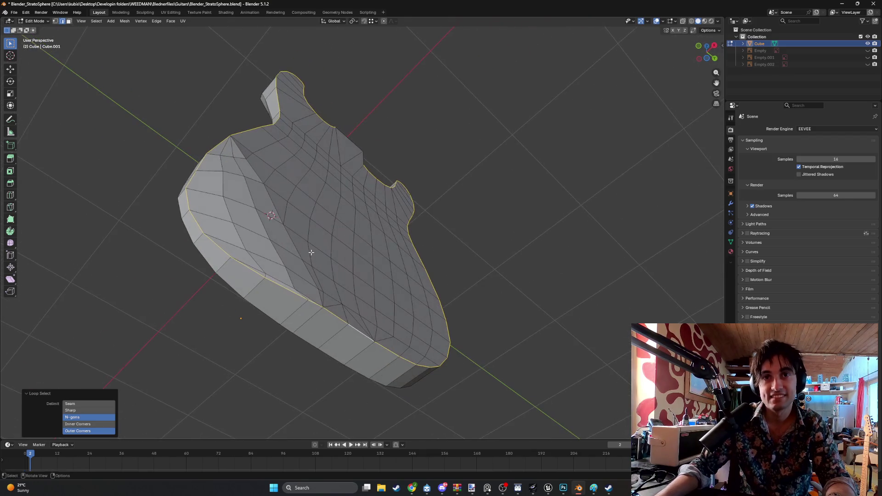
key("ctrl+b")
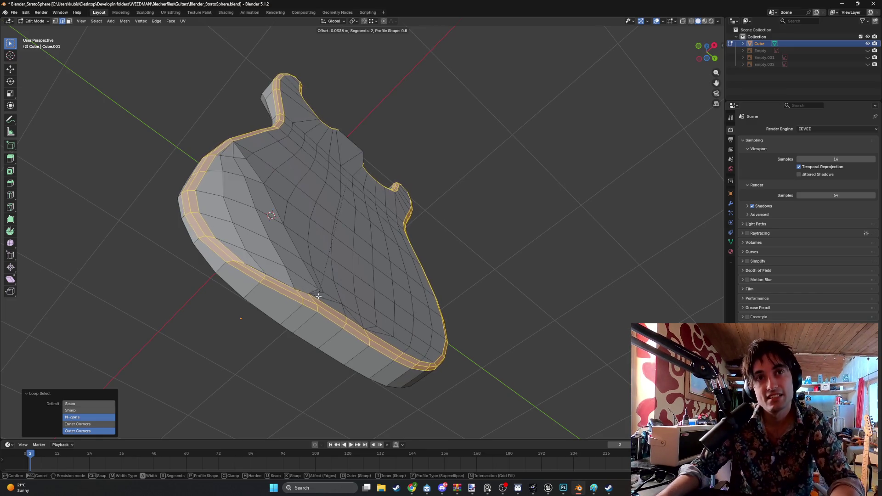
Confirm a narrower trial bevel, inspect it, then undo it.
scroll(317, 299, "up", 1)
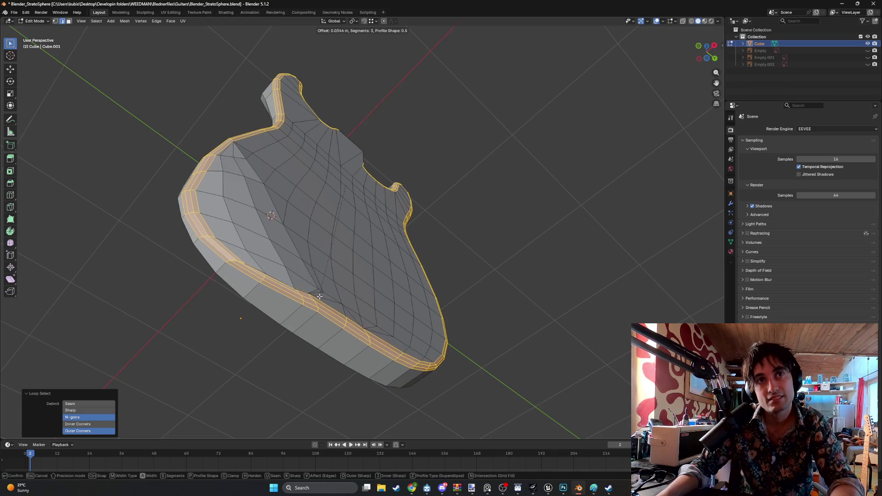
left_click(294, 271)
mouse_move(293, 270)
middle_mouse_down()
mouse_move(244, 260)
mouse_move(264, 261)
middle_mouse_up()
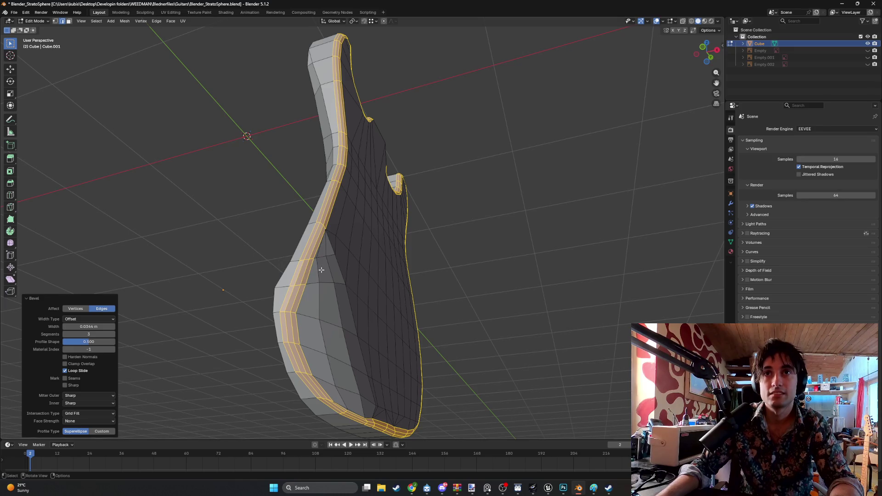
middle_click_drag(321, 270, 320, 261)
key("ctrl+z")
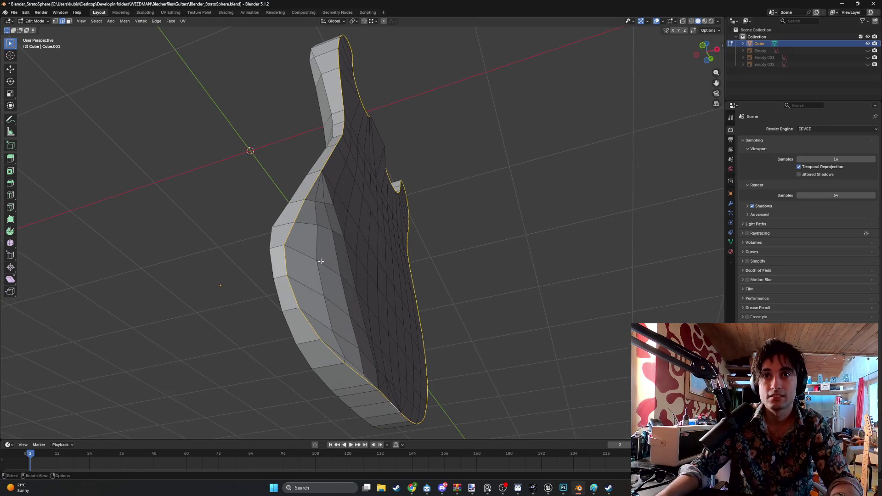
Re-bevel the outline loop with 2 segments, 0.0332 m width and profile 0.5.
key("ctrl+b")
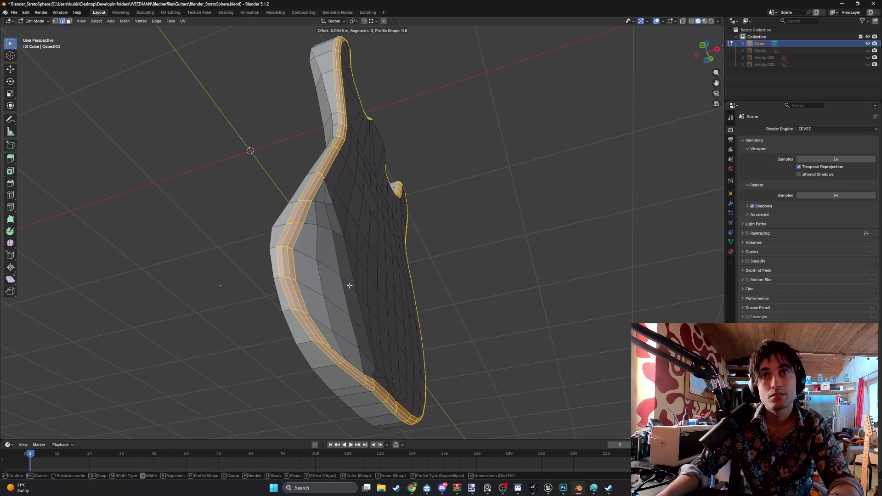
scroll(350, 285, "down", 1)
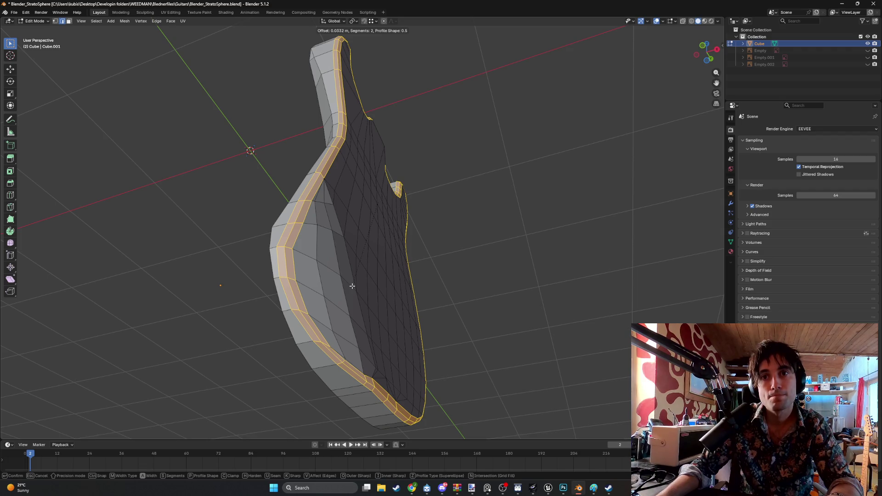
left_click(352, 286)
mouse_move(352, 286)
middle_mouse_down()
mouse_move(339, 252)
mouse_move(306, 249)
middle_mouse_up()
scroll(309, 251, "up", 3)
scroll(307, 248, "up", 5)
scroll(307, 248, "down", 5)
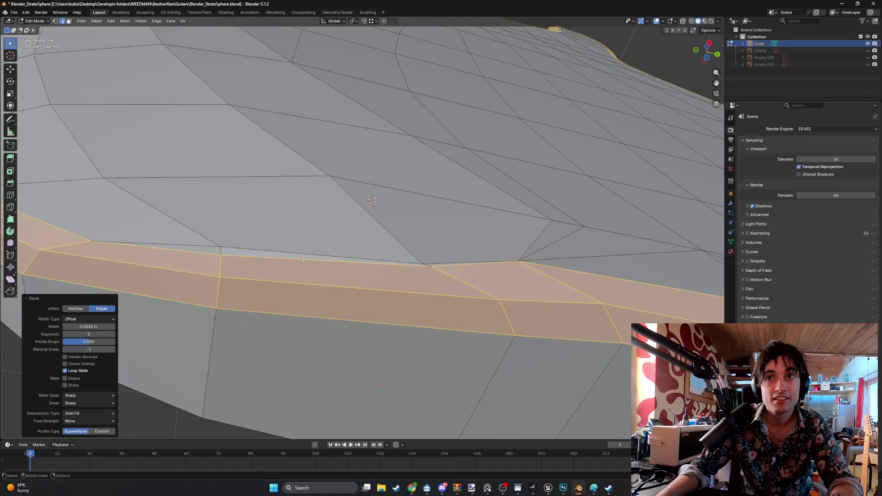
Select the thin sliver face on the bevelled rim and delete it.
key("3")
key("alt+a")
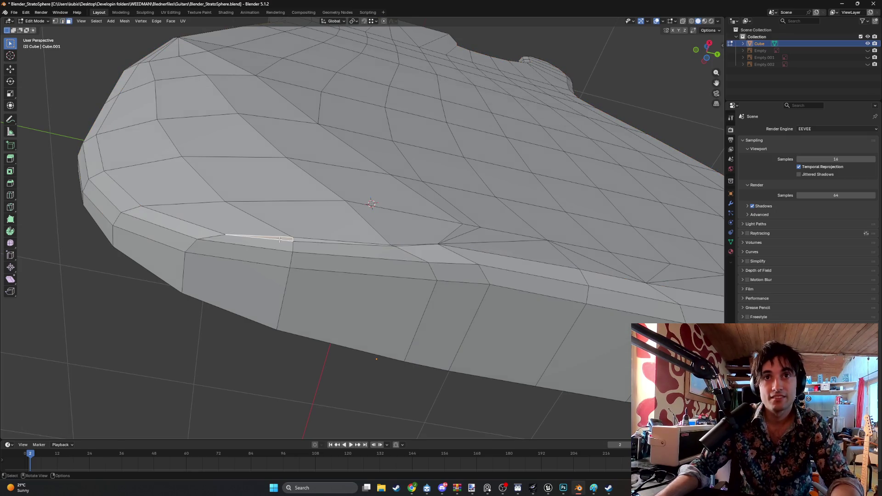
left_click(307, 238)
right_click(308, 238)
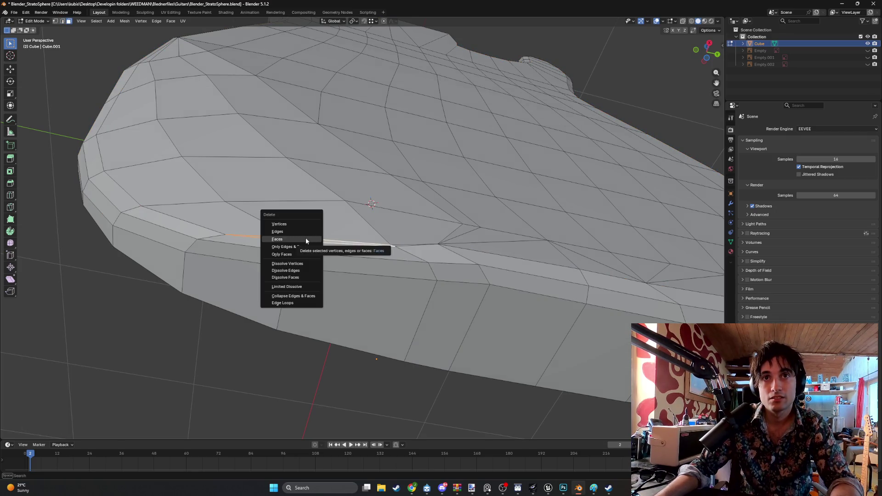
left_click(312, 250)
scroll(318, 242, "down", 6)
Inspect the horns and side from several angles, then begin moving a rim cutaway vertex.
mouse_move(338, 223)
middle_mouse_down()
mouse_move(407, 242)
mouse_move(407, 270)
mouse_move(314, 229)
mouse_move(352, 202)
mouse_move(379, 152)
mouse_move(348, 186)
middle_mouse_up()
scroll(348, 206, "up", 5)
mouse_move(373, 115)
middle_mouse_down()
mouse_move(385, 155)
mouse_move(434, 138)
mouse_move(382, 151)
mouse_move(399, 137)
middle_mouse_up()
mouse_move(464, 109)
middle_mouse_down()
mouse_move(381, 179)
mouse_move(240, 170)
mouse_move(219, 207)
mouse_move(323, 212)
middle_mouse_up()
scroll(457, 112, "down", 3)
mouse_move(400, 301)
middle_mouse_down()
mouse_move(442, 296)
mouse_move(450, 288)
mouse_move(394, 278)
mouse_move(409, 281)
mouse_move(436, 264)
mouse_move(481, 309)
mouse_move(505, 309)
mouse_move(432, 308)
mouse_move(433, 351)
mouse_move(330, 317)
mouse_move(485, 315)
mouse_move(397, 275)
middle_mouse_up()
scroll(428, 298, "up", 3)
key("g")
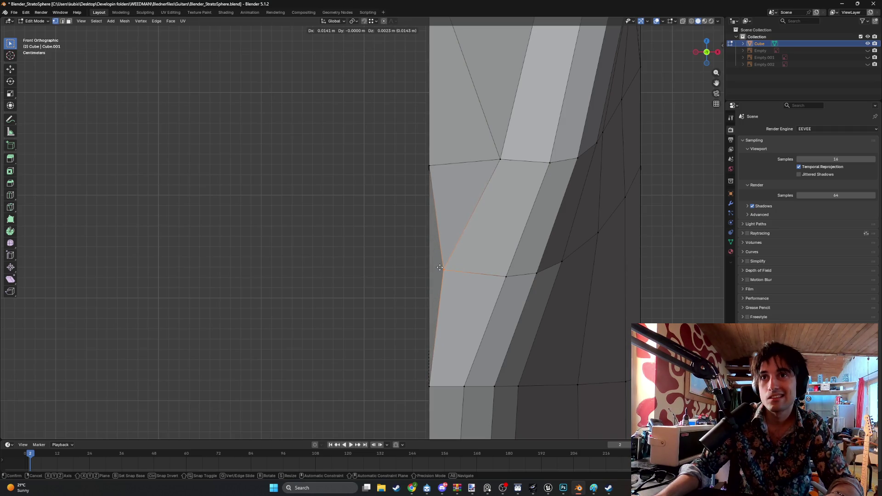
Confirm the rim vertex move at 0.014078 m X, 0.002566 m Z and select a cutaway face.
left_click(440, 267)
mouse_move(439, 267)
middle_mouse_down()
mouse_move(462, 213)
mouse_move(451, 247)
mouse_move(498, 193)
mouse_move(439, 250)
mouse_move(394, 265)
middle_mouse_up()
key("3")
left_click(394, 266)
In edge select mode, pick the edge loop running around the horn rim.
key("2")
key("alt+a")
left_click(422, 204, "alt")
left_click(424, 198, "alt")
mouse_move(424, 199)
middle_mouse_down()
mouse_move(388, 123)
mouse_move(427, 169)
mouse_move(394, 143)
middle_mouse_up()
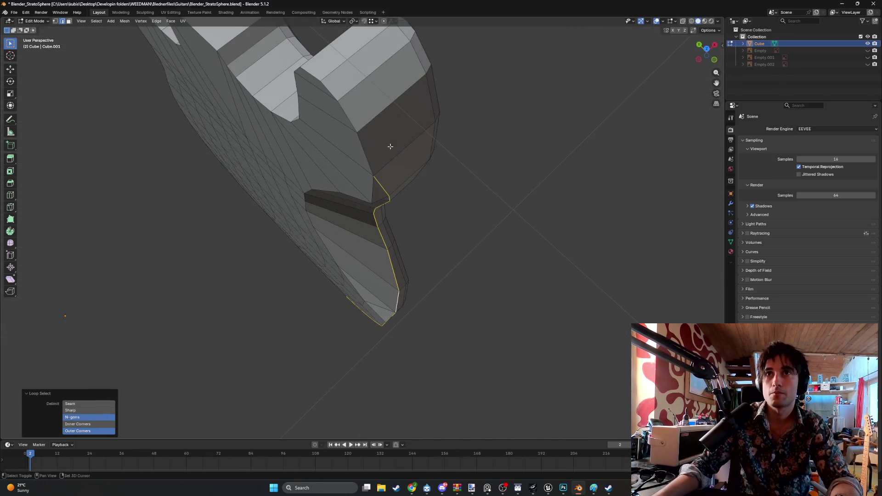
Add the inner cutaway and left horn edge loops to the outline selection.
mouse_move(339, 112)
middle_mouse_down()
mouse_move(364, 88)
mouse_move(395, 97)
mouse_move(409, 113)
mouse_move(361, 60)
mouse_move(351, 71)
mouse_move(386, 183)
mouse_move(420, 157)
middle_mouse_up()
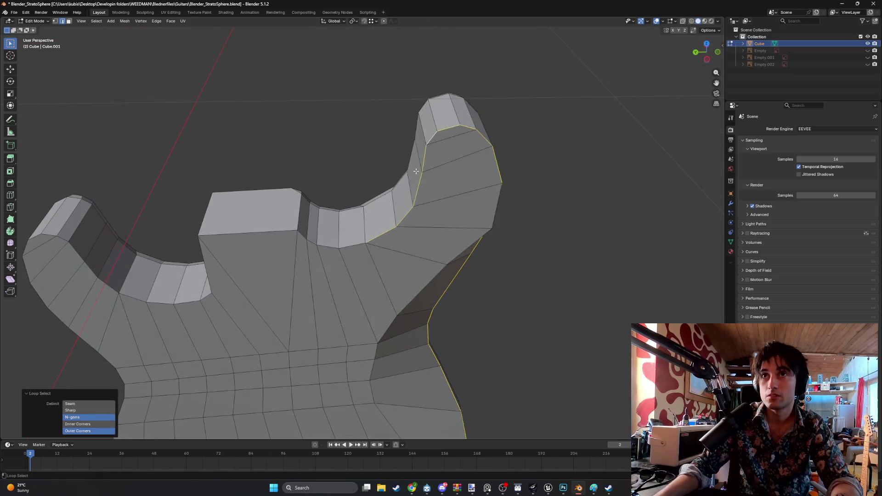
left_click(316, 244, "alt+shift")
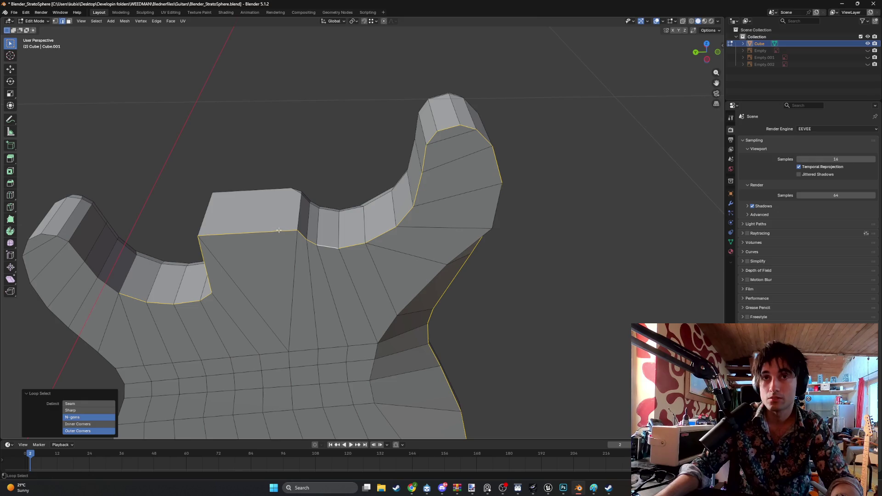
key("ctrl+z")
key("ctrl+shift+z")
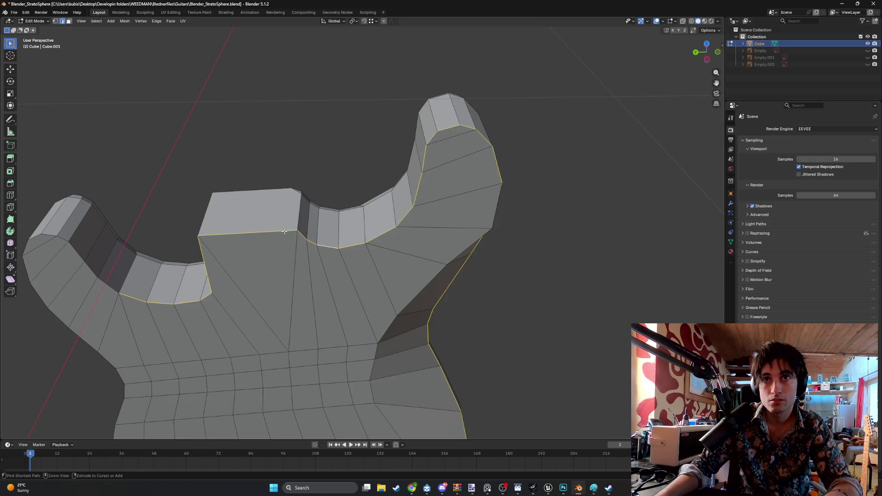
mouse_move(296, 236)
middle_mouse_down()
mouse_move(205, 242)
mouse_move(191, 291)
mouse_move(266, 223)
mouse_move(269, 208)
mouse_move(292, 201)
mouse_move(287, 214)
mouse_move(332, 256)
mouse_move(173, 210)
mouse_move(206, 206)
mouse_move(110, 146)
mouse_move(173, 118)
mouse_move(233, 242)
mouse_move(170, 326)
middle_mouse_up()
left_click(170, 211, "alt+shift")
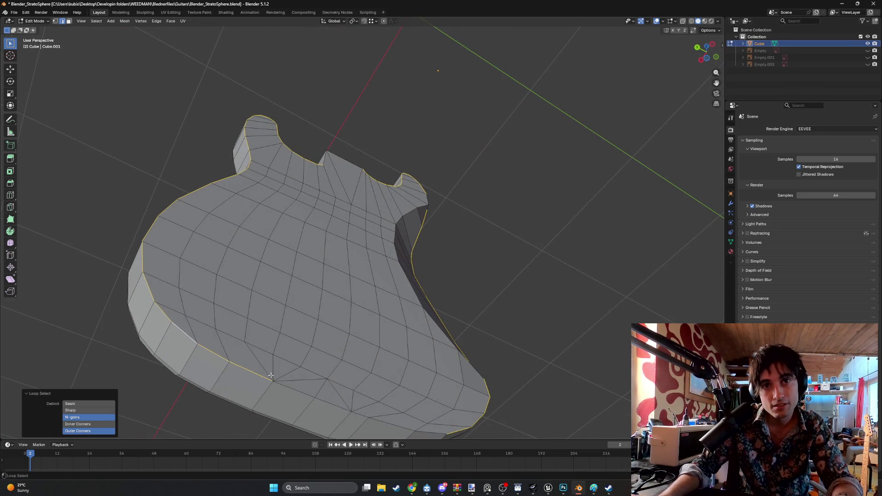
Bevel the selected outline loops and confirm the result.
mouse_move(377, 407)
middle_mouse_down()
mouse_move(276, 384)
mouse_move(303, 376)
middle_mouse_up()
key("ctrl+b")
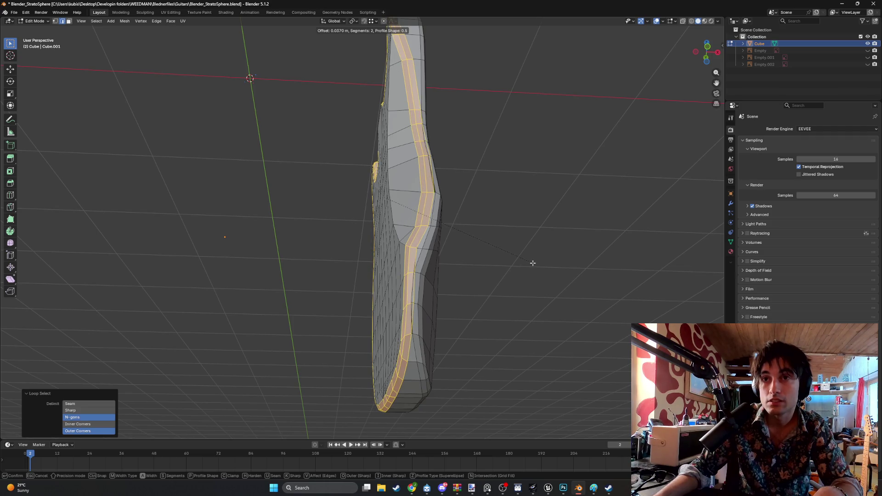
left_click(532, 262)
mouse_move(472, 248)
middle_mouse_down()
mouse_move(421, 269)
mouse_move(469, 239)
mouse_move(504, 225)
mouse_move(517, 232)
mouse_move(516, 248)
mouse_move(472, 246)
mouse_move(498, 238)
mouse_move(424, 239)
mouse_move(368, 175)
mouse_move(354, 187)
mouse_move(359, 209)
middle_mouse_up()
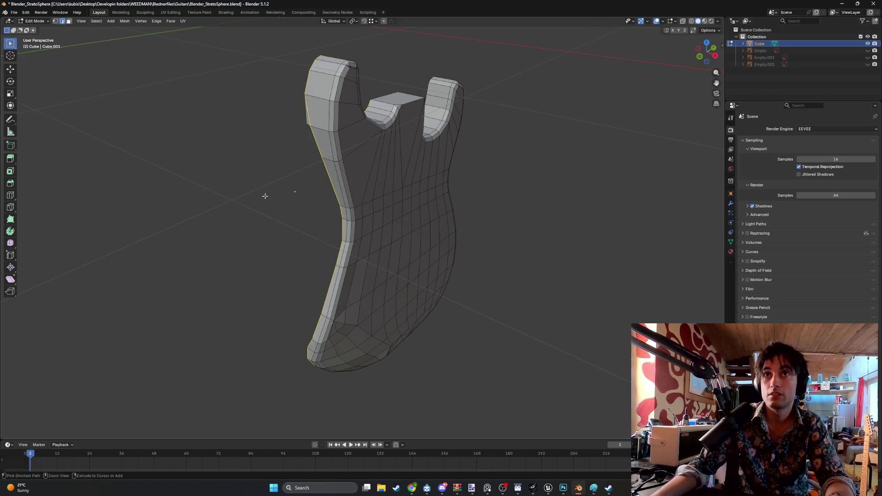
key("3")
key("a")
key("2")
mouse_move(265, 196)
middle_mouse_down()
mouse_move(278, 152)
mouse_move(264, 124)
mouse_move(281, 193)
mouse_move(294, 152)
mouse_move(356, 190)
mouse_move(260, 180)
mouse_move(354, 139)
mouse_move(341, 121)
mouse_move(298, 266)
mouse_move(294, 230)
mouse_move(289, 259)
middle_mouse_up()
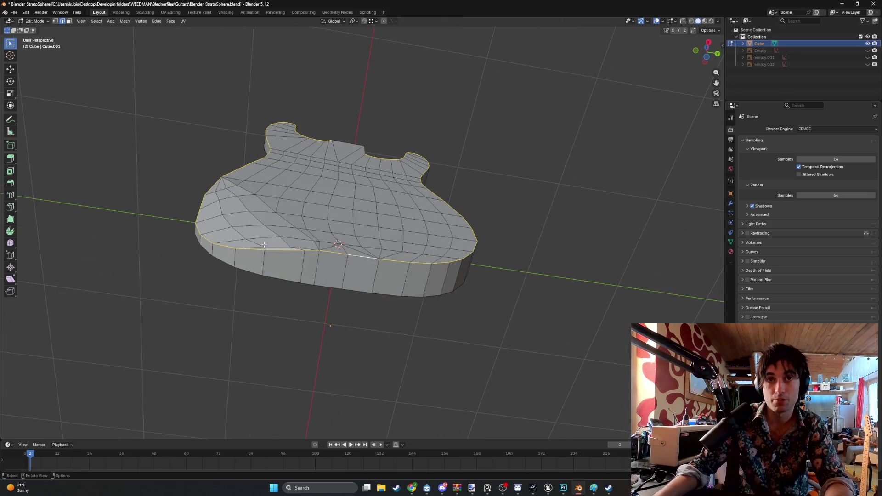
middle_click_drag(264, 250, 321, 240)
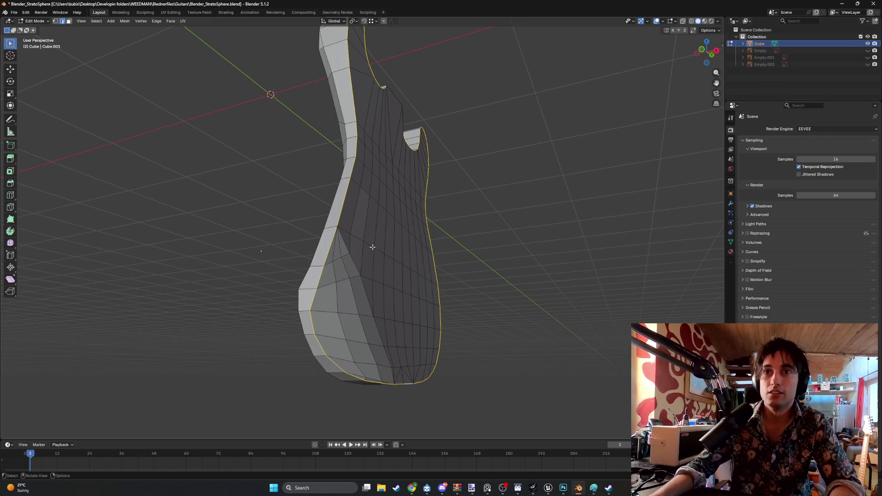
mouse_move(372, 247)
middle_mouse_down()
mouse_move(362, 223)
mouse_move(354, 230)
mouse_move(377, 226)
mouse_move(356, 290)
middle_mouse_up()
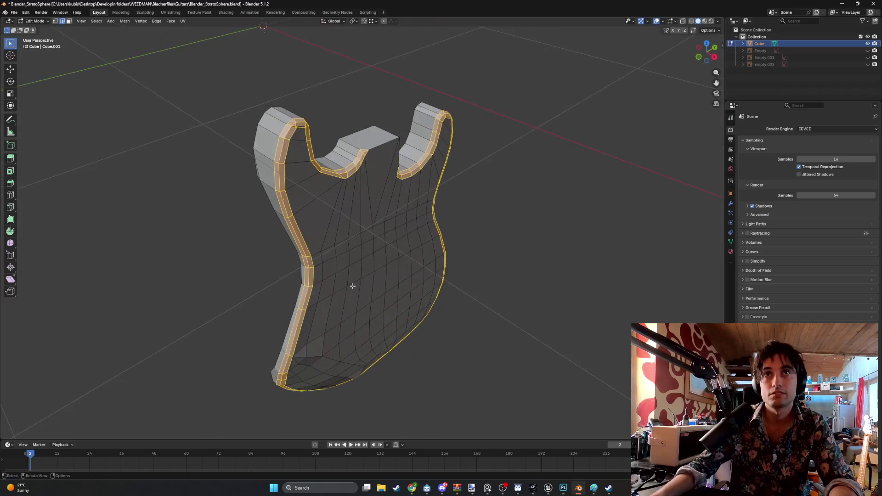
mouse_move(275, 162)
middle_mouse_down()
mouse_move(331, 138)
mouse_move(319, 123)
mouse_move(351, 152)
mouse_move(377, 154)
mouse_move(409, 243)
mouse_move(379, 250)
mouse_move(387, 242)
mouse_move(389, 251)
middle_mouse_up()
In front view, shift the first three cutaway vertices sideways along X.
mouse_move(350, 320)
middle_mouse_down()
mouse_move(342, 340)
mouse_move(335, 319)
mouse_move(339, 382)
middle_mouse_up()
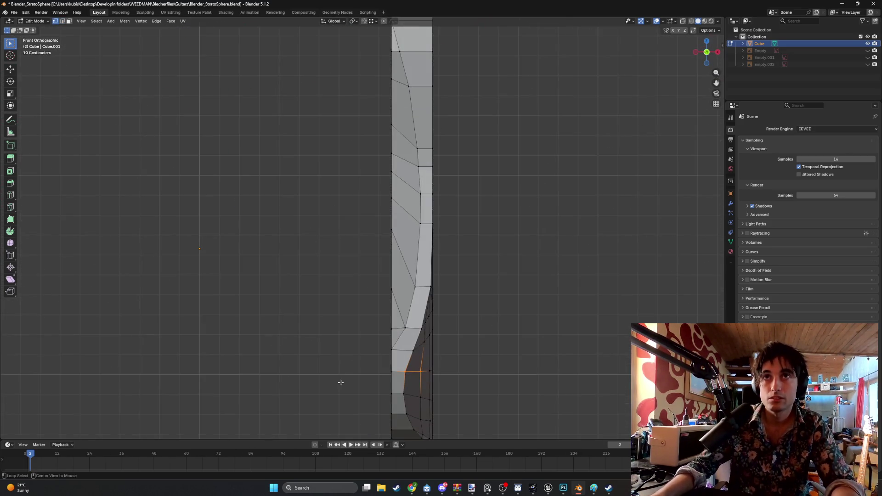
scroll(388, 252, "up", 3)
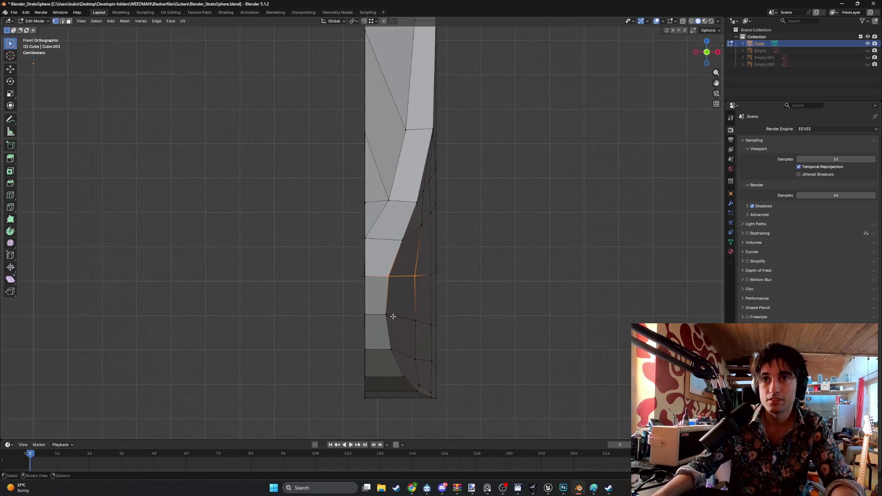
left_click(387, 316)
key("g")
key("x")
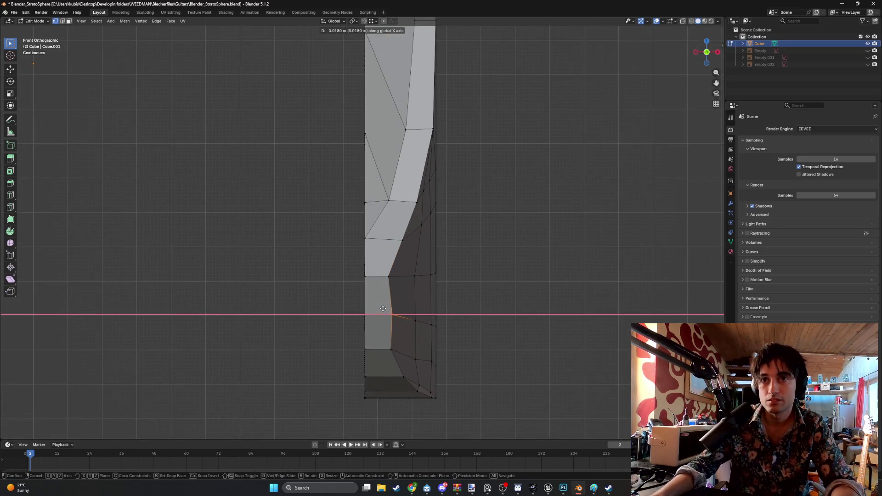
left_click(381, 308)
left_click(388, 275)
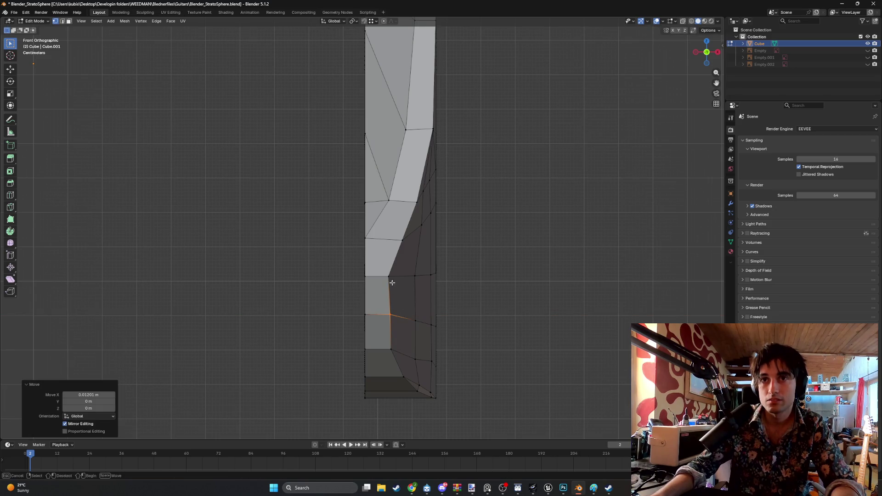
key("g")
left_click(389, 269)
left_click(403, 239)
key("g")
key("x")
left_click(399, 229)
mouse_move(400, 229)
middle_mouse_down()
mouse_move(397, 204)
mouse_move(385, 255)
mouse_move(372, 248)
middle_mouse_up()
key("KP_1")
Nudge the remaining cutaway vertices up and left to smooth the curve.
left_click(388, 259)
key("g")
left_click(380, 246)
left_click(390, 287)
key("g")
left_click(369, 270)
left_click(376, 358)
key("g")
left_click(365, 348)
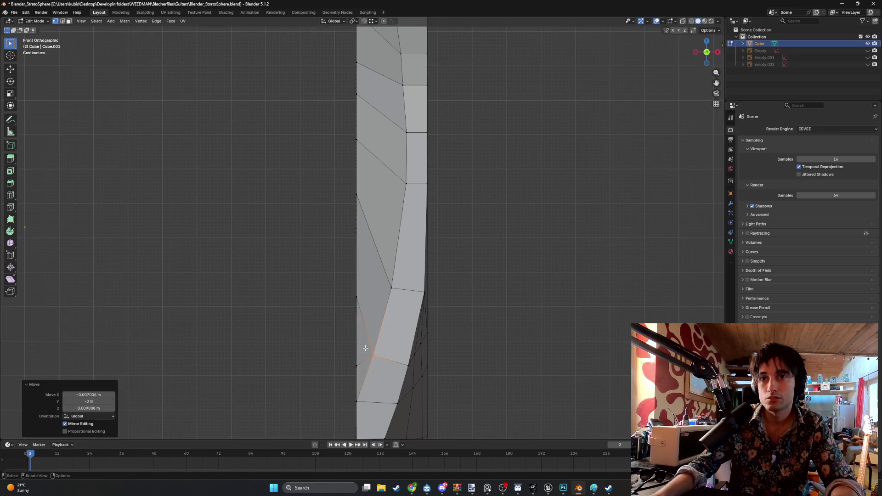
left_click(392, 290)
key("g")
left_click(390, 287)
middle_click_drag(402, 233, 386, 338, "shift")
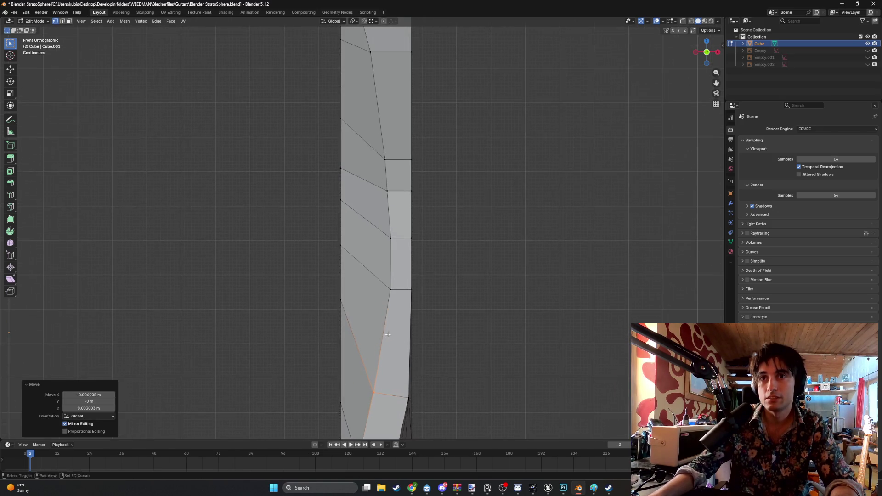
left_click_drag(383, 277, 384, 290)
key("g")
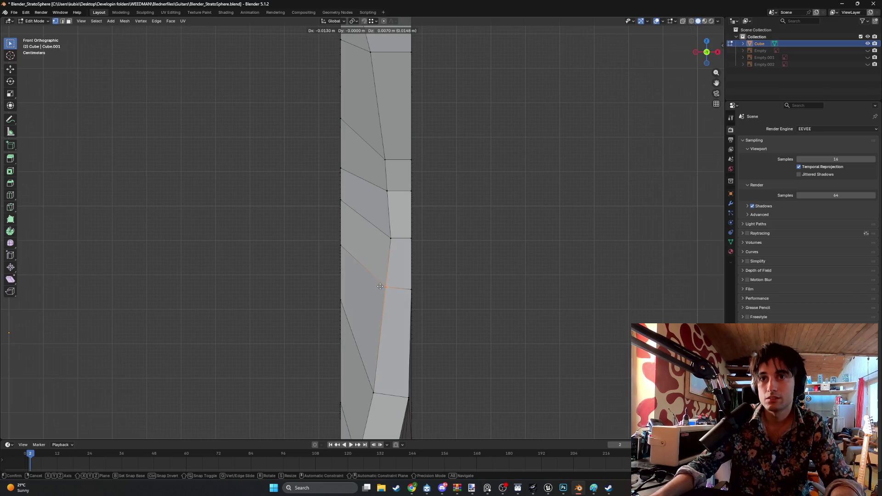
left_click(380, 286)
left_click(389, 241)
key("g")
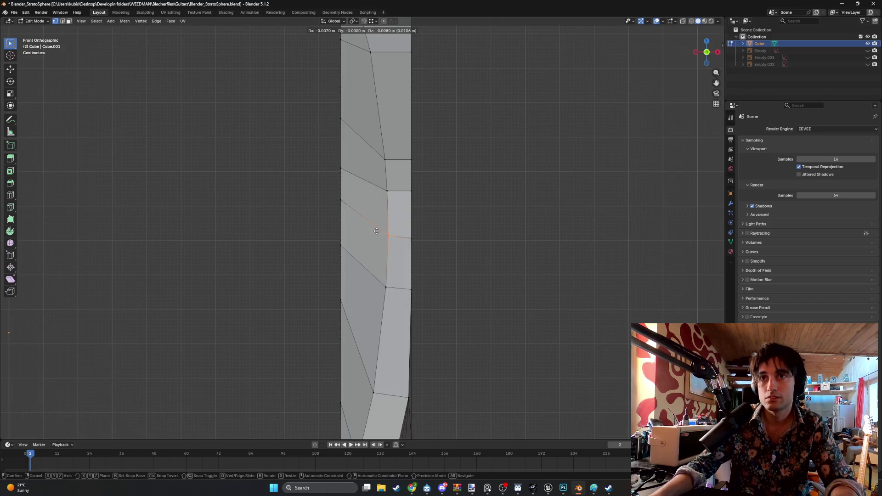
left_click(377, 231)
left_click(376, 280)
left_click(379, 389)
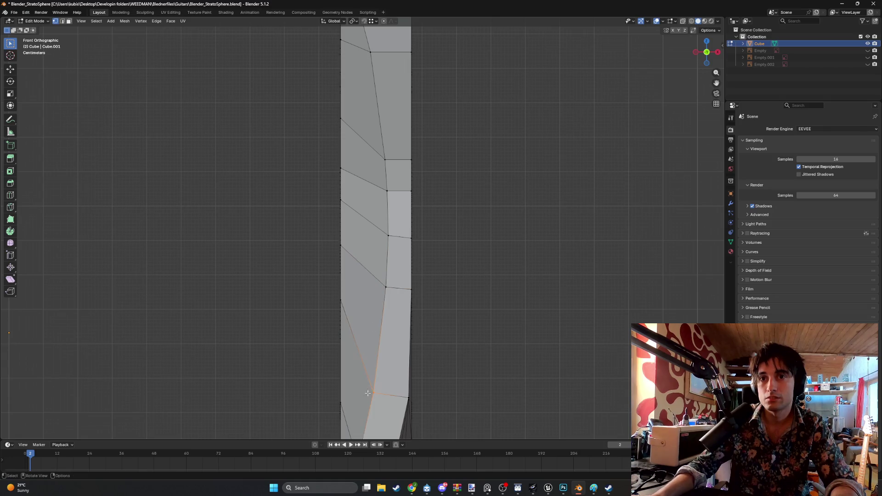
key("g")
left_click(363, 389)
Move the side-profile vertices leftward up to the top to straighten the edge line.
left_click_drag(382, 287, 382, 288)
key("g")
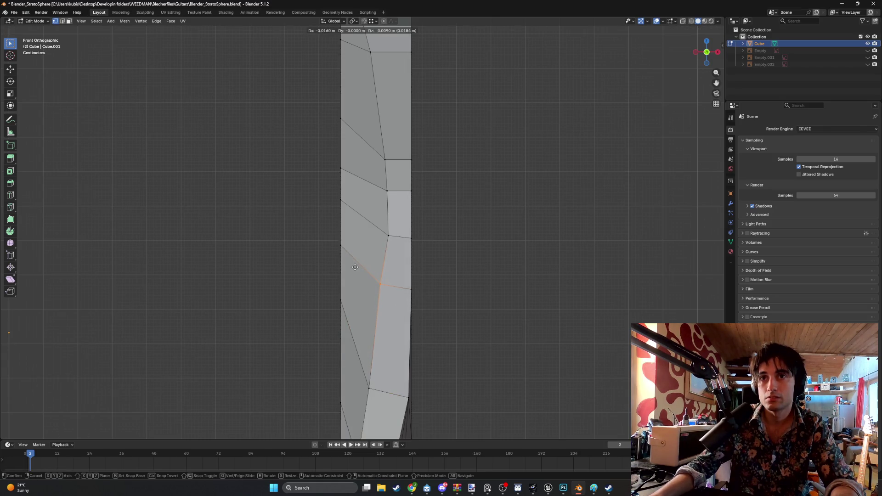
left_click(377, 284)
left_click(381, 226)
key("g")
left_click(375, 222)
left_click(385, 191)
key("g")
left_click(357, 174)
middle_click_drag(357, 174, 368, 234, "shift")
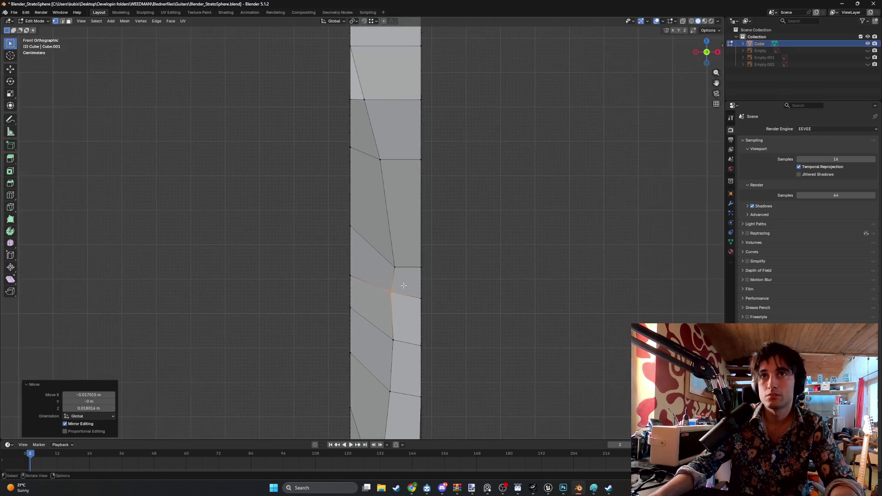
key("g")
left_click(364, 223)
left_click(358, 158)
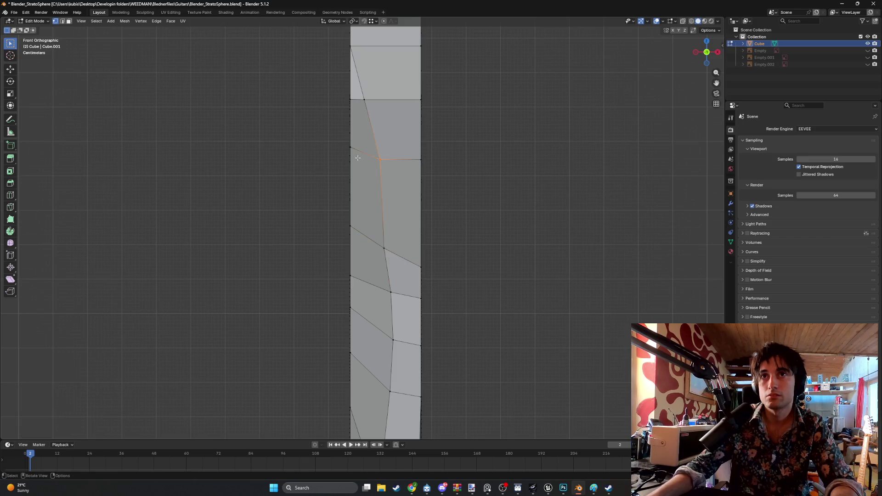
key("g")
left_click(346, 156)
left_click(343, 95)
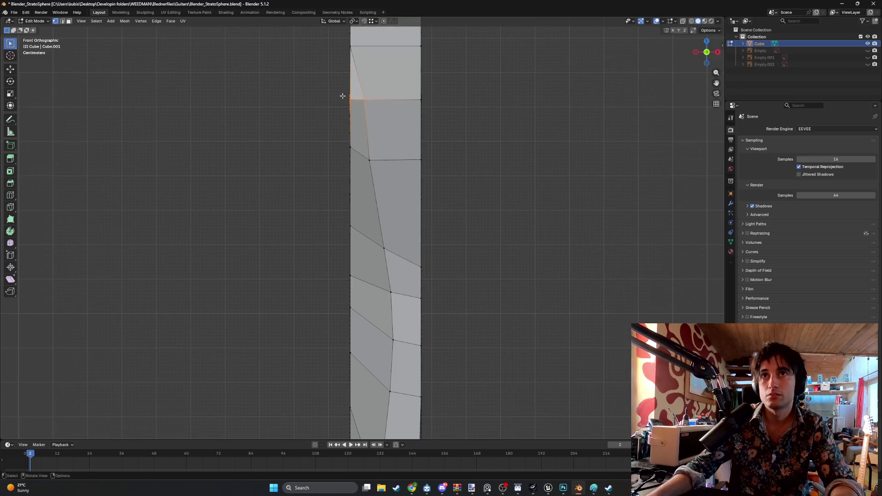
left_click(364, 99)
key("g")
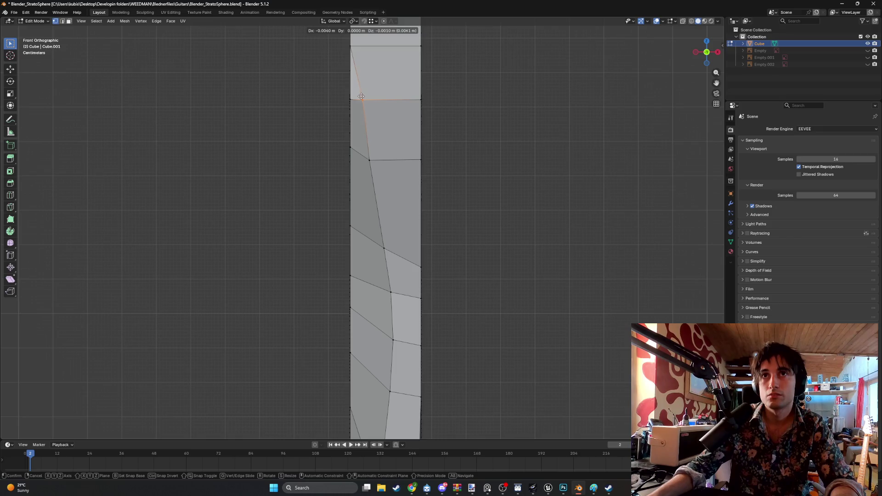
left_click(361, 97)
mouse_move(360, 96)
middle_mouse_down()
mouse_move(427, 119)
mouse_move(511, 186)
mouse_move(422, 252)
mouse_move(380, 203)
mouse_move(357, 222)
mouse_move(326, 284)
mouse_move(328, 309)
mouse_move(340, 306)
mouse_move(327, 289)
middle_mouse_up()
key("2")
scroll(348, 297, "up", 2)
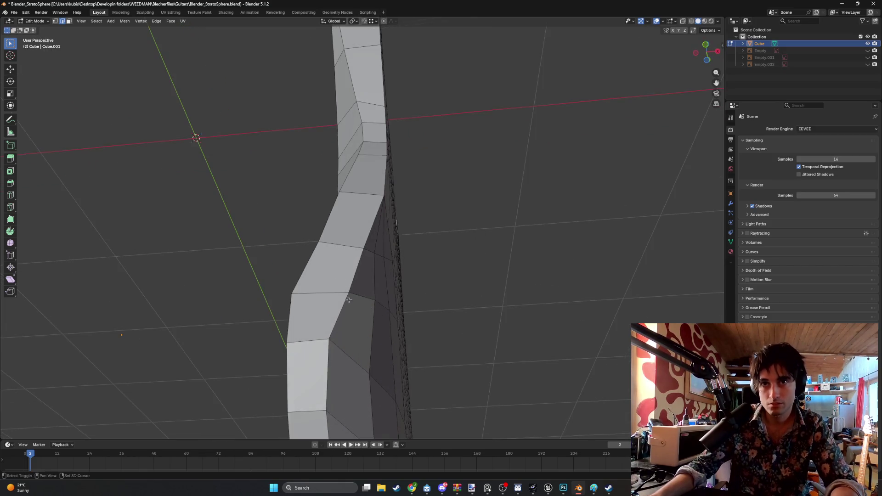
left_click(350, 283, "alt")
middle_click_drag(345, 287, 234, 304)
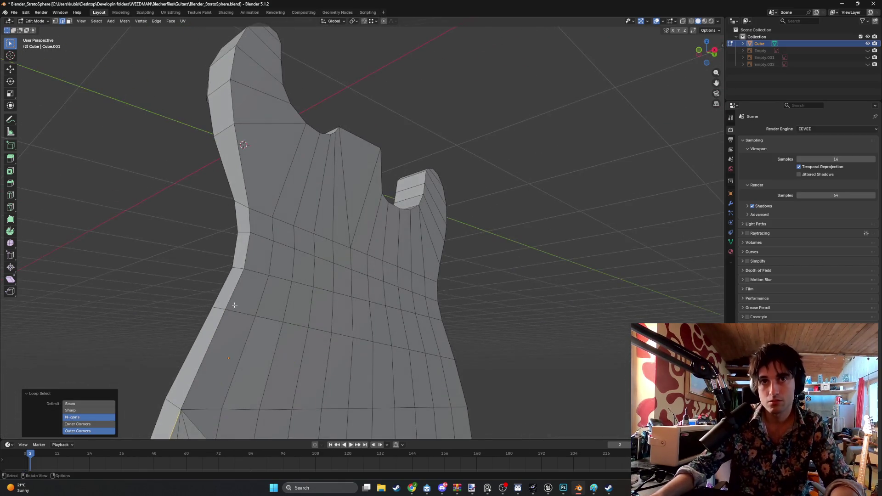
left_click(201, 363, "alt")
scroll(268, 195, "down", 3)
mouse_move(268, 196)
middle_mouse_down()
mouse_move(232, 256)
mouse_move(155, 162)
middle_mouse_up()
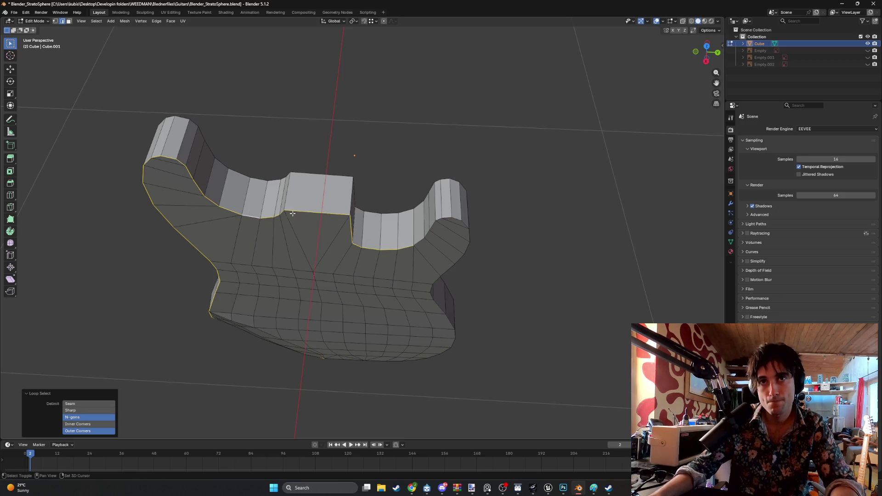
left_click(292, 213, "shift")
middle_click_drag(293, 213, 328, 211)
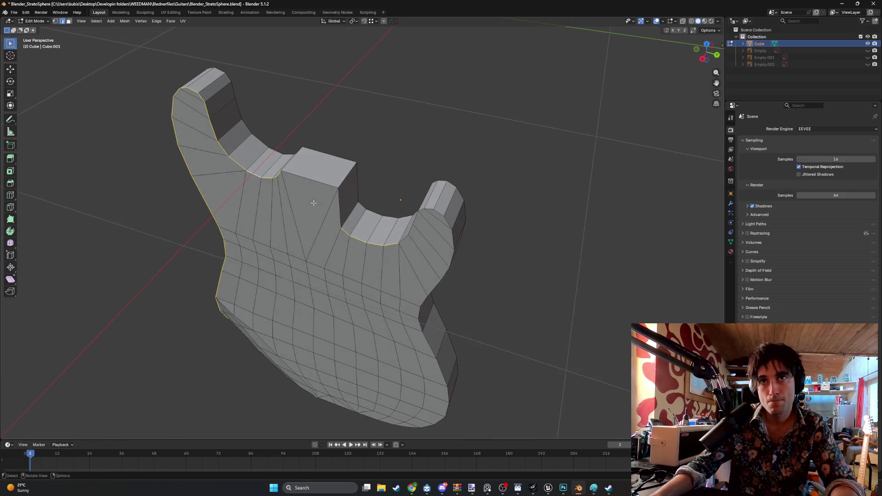
left_click(404, 236, "alt+shift")
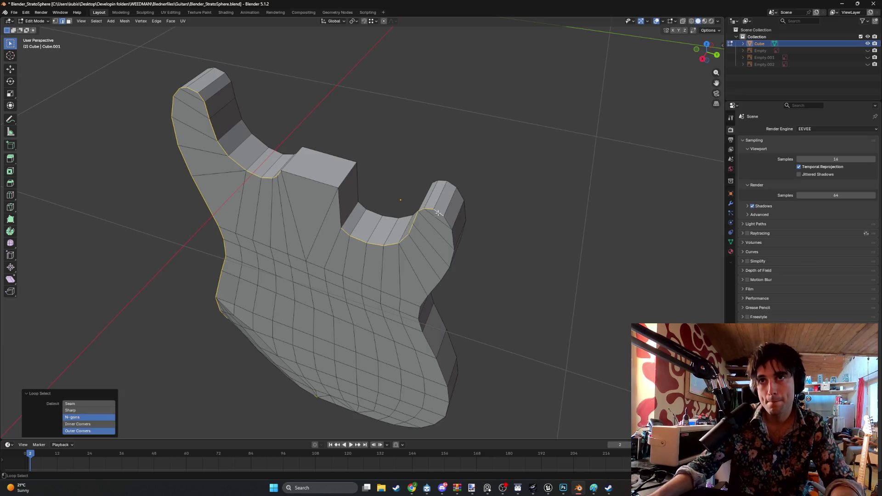
middle_click_drag(438, 212, 392, 227)
mouse_move(386, 186)
middle_mouse_down()
mouse_move(416, 206)
mouse_move(371, 281)
middle_mouse_up()
middle_click_drag(257, 381, 459, 322)
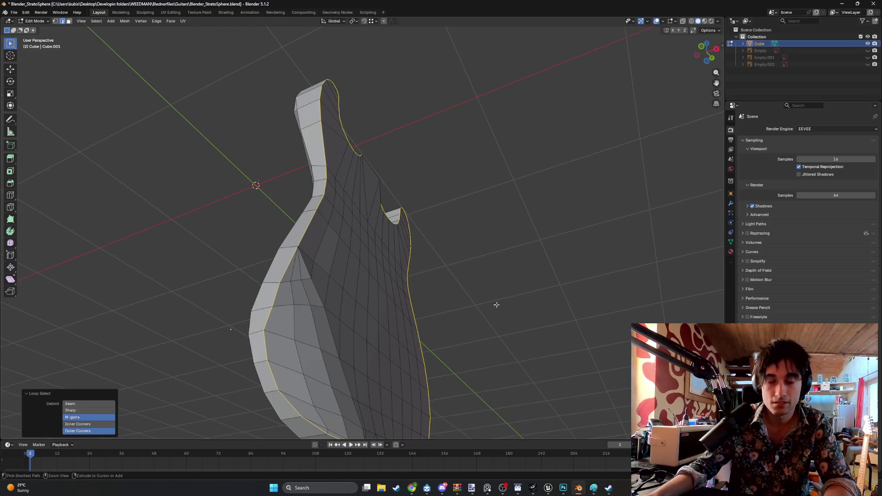
key("ctrl+b")
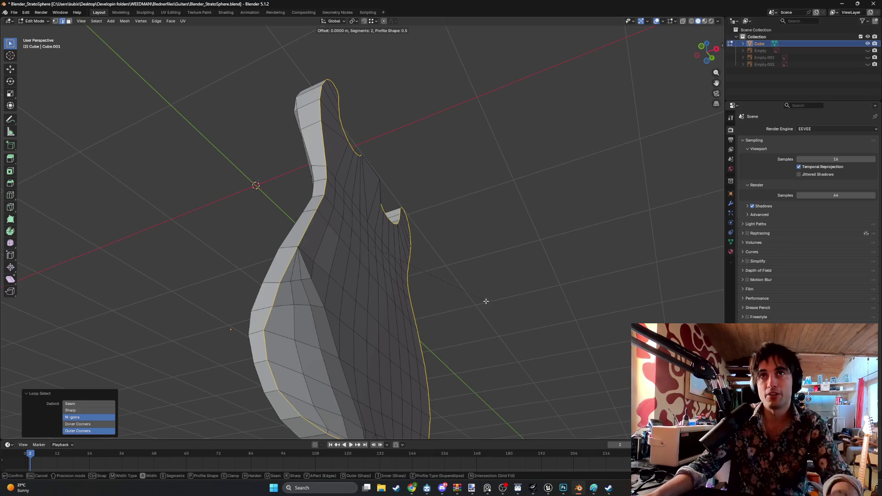
key("Escape")
mouse_move(412, 173)
middle_mouse_down()
mouse_move(419, 186)
mouse_move(404, 232)
mouse_move(388, 221)
mouse_move(331, 231)
mouse_move(363, 212)
middle_mouse_up()
key("1")
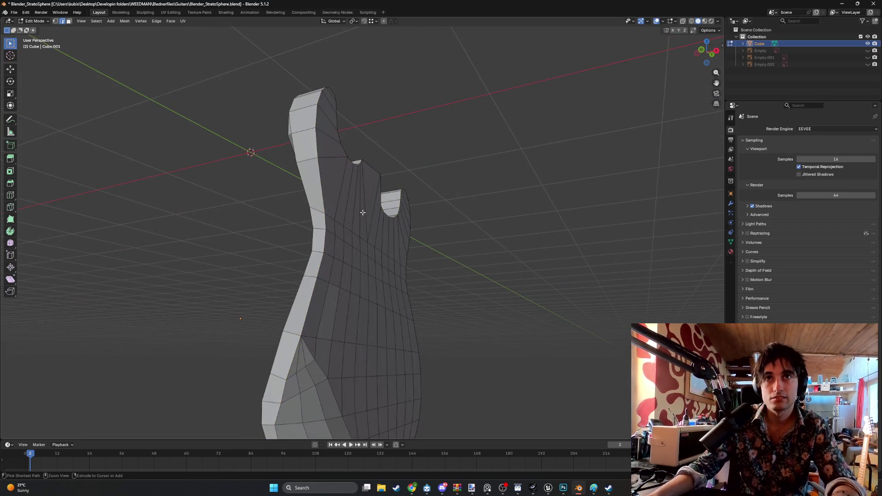
Select two vertices on the body's side edge, then orbit to a three-quarter view of the body.
left_click(334, 237)
left_click(335, 238)
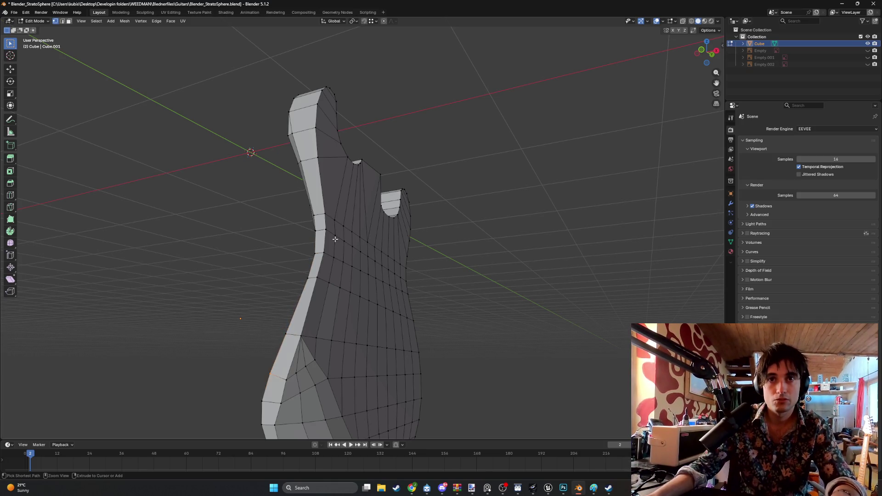
mouse_move(333, 243)
middle_mouse_down()
mouse_move(317, 293)
mouse_move(315, 269)
mouse_move(335, 250)
mouse_move(331, 288)
mouse_move(341, 289)
middle_mouse_up()
middle_click_drag(341, 289, 326, 291)
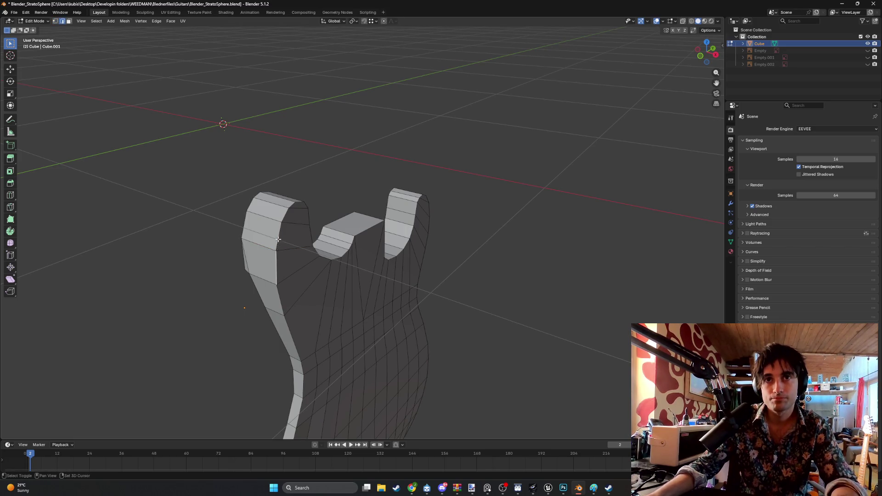
mouse_move(289, 210)
middle_mouse_down()
mouse_move(267, 206)
mouse_move(216, 170)
middle_mouse_up()
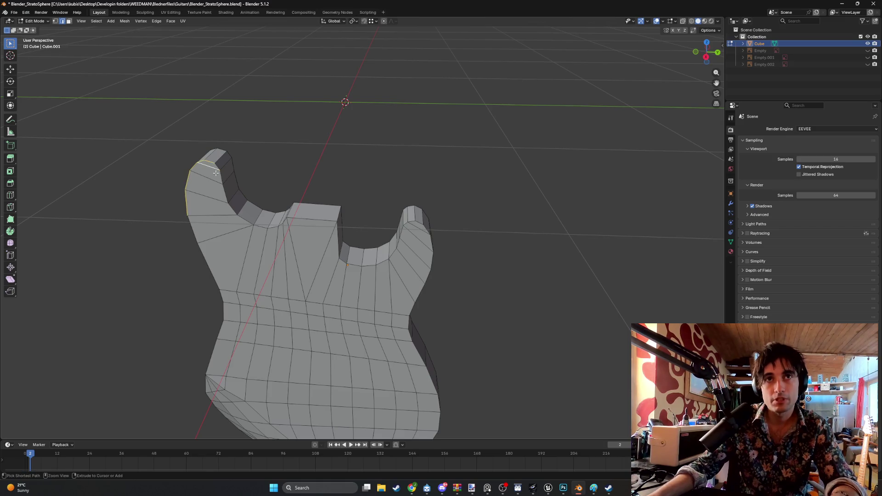
mouse_move(201, 203)
middle_mouse_down()
mouse_move(264, 261)
mouse_move(289, 256)
mouse_move(296, 225)
middle_mouse_up()
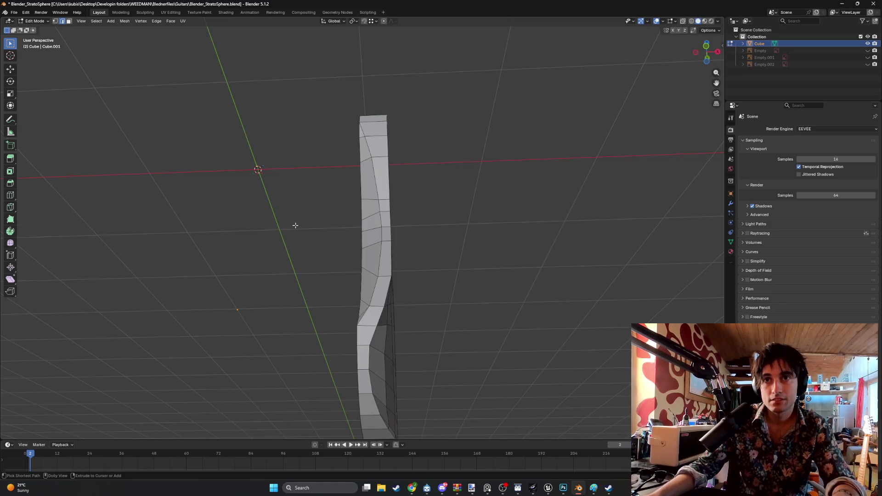
mouse_move(321, 236)
middle_mouse_down()
mouse_move(279, 236)
mouse_move(294, 248)
mouse_move(264, 295)
middle_mouse_up()
scroll(288, 256, "down", 3)
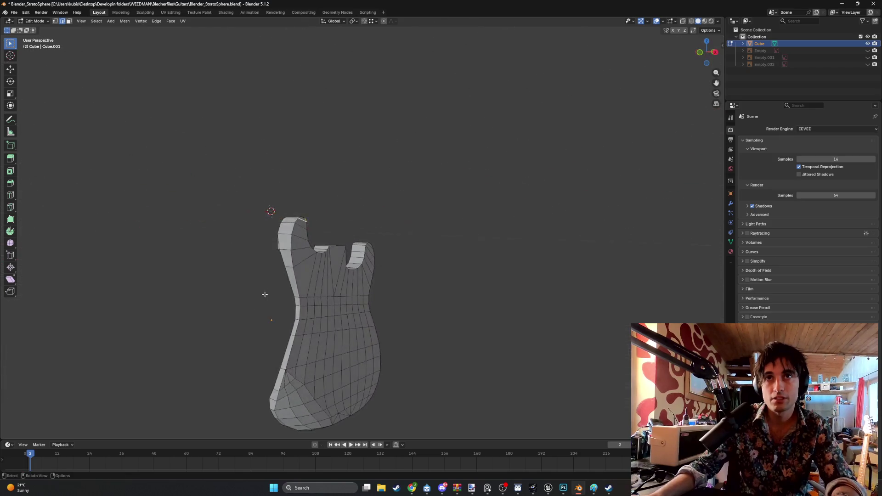
scroll(264, 294, "up", 3)
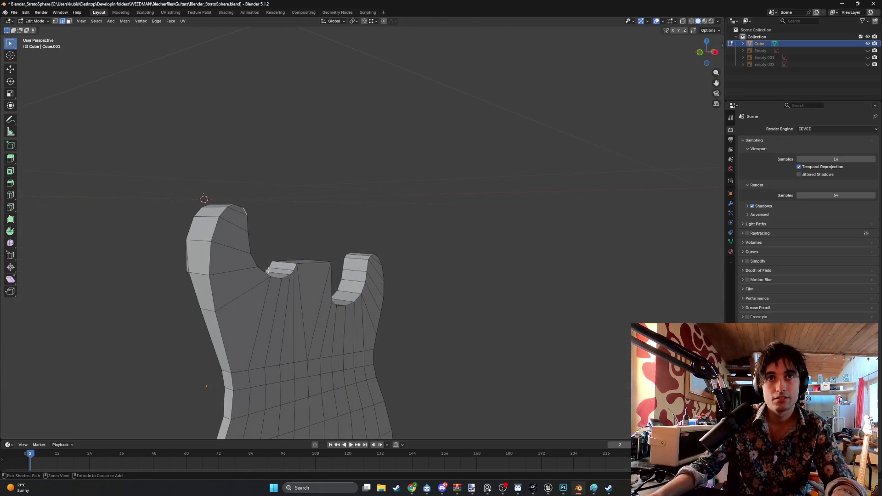
Select the shortest edge path around the upper-left horn's outline and check it from the front.
left_click(248, 240, "ctrl")
mouse_move(246, 242)
middle_mouse_down()
mouse_move(230, 250)
mouse_move(295, 191)
mouse_move(260, 257)
mouse_move(289, 257)
mouse_move(301, 222)
mouse_move(282, 236)
middle_mouse_up()
left_click(283, 267)
mouse_move(295, 207)
middle_mouse_down()
mouse_move(281, 214)
mouse_move(156, 171)
middle_mouse_up()
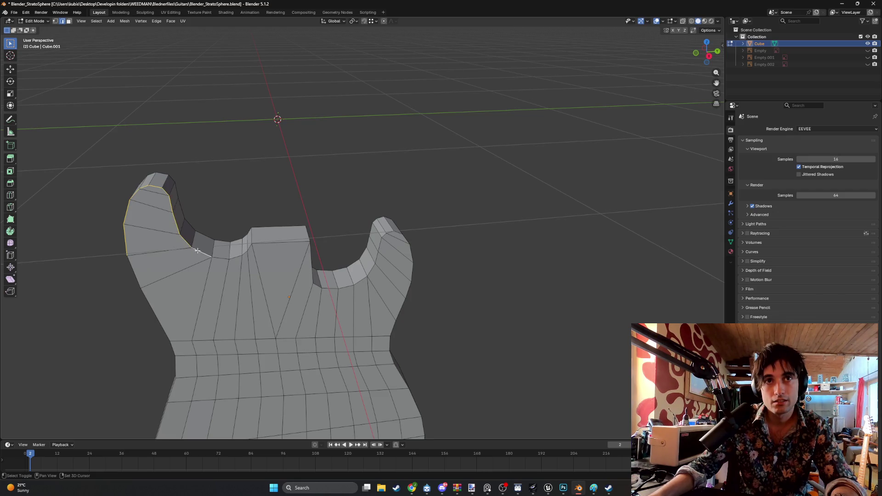
mouse_move(216, 258)
middle_mouse_down()
mouse_move(191, 248)
mouse_move(213, 238)
mouse_move(223, 248)
mouse_move(253, 225)
mouse_move(296, 230)
middle_mouse_up()
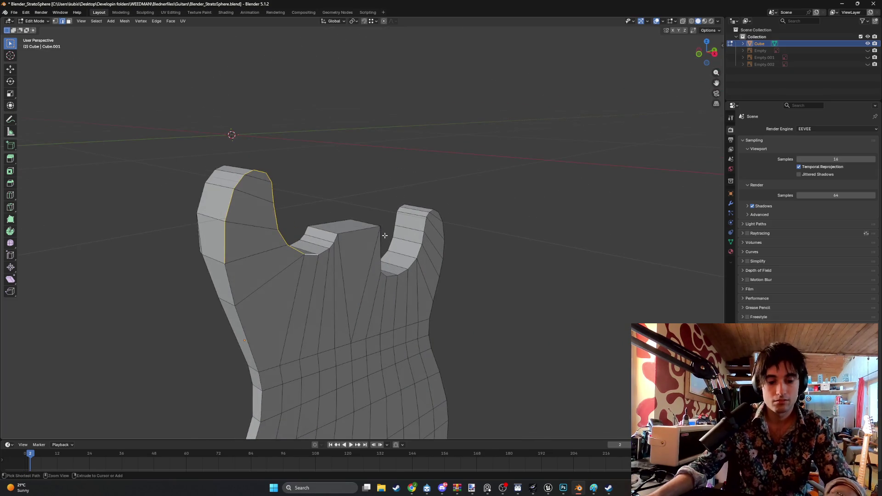
key("ctrl+b")
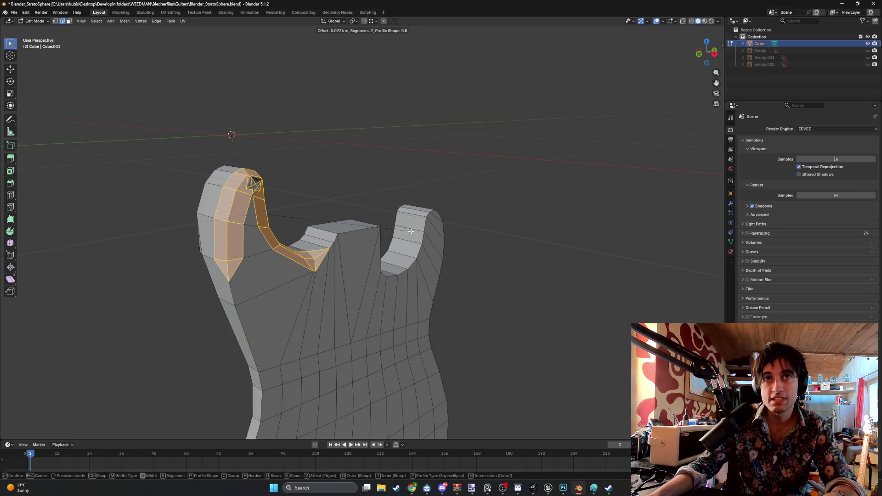
left_click(411, 231)
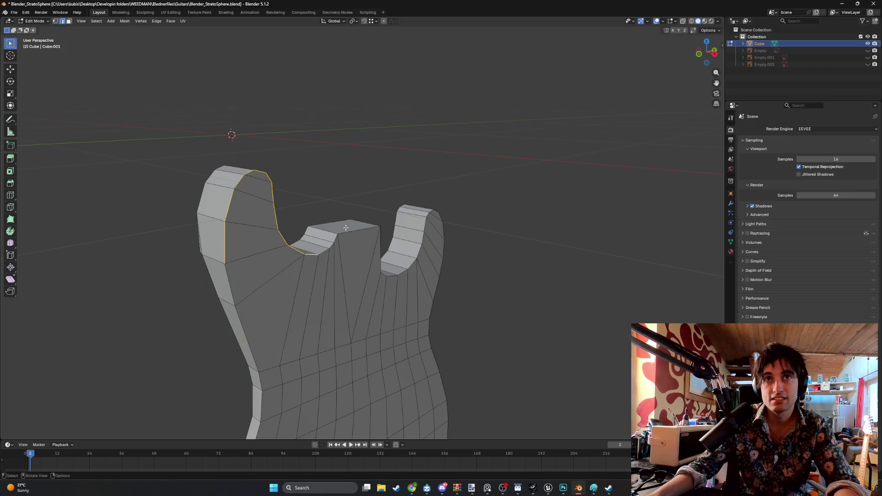
scroll(263, 191, "up", 5)
mouse_move(325, 217)
middle_mouse_down()
mouse_move(262, 203)
mouse_move(134, 112)
mouse_move(158, 139)
mouse_move(215, 164)
mouse_move(181, 173)
mouse_move(203, 183)
mouse_move(189, 166)
middle_mouse_up()
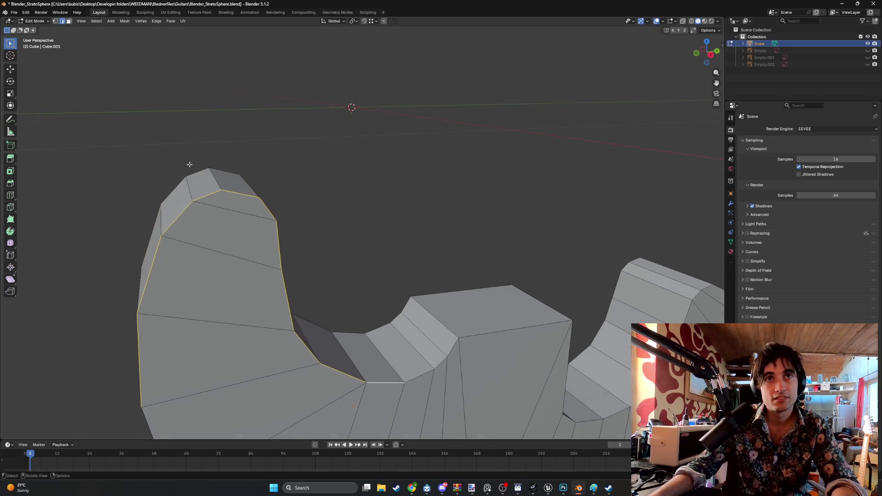
Triangulate the horn tip face and select the vertical edge on the horn.
key("3")
left_click(229, 203)
key("ctrl+t")
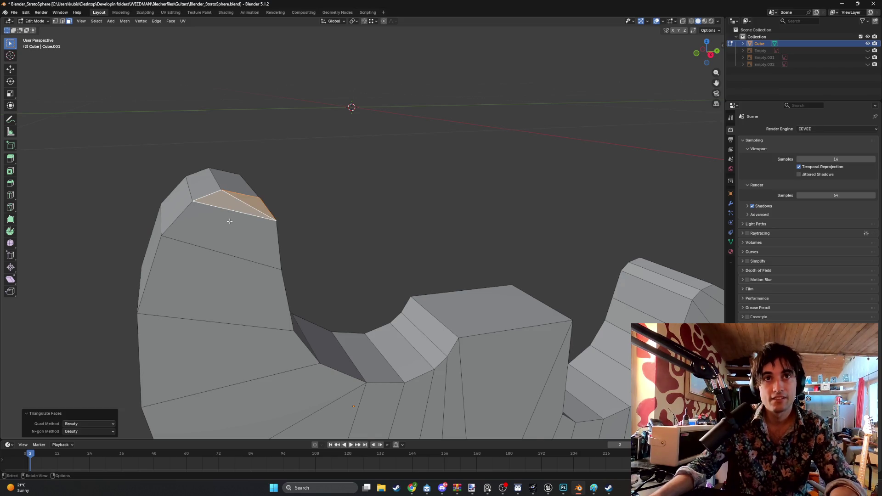
scroll(229, 221, "down", 2)
mouse_move(229, 221)
middle_mouse_down()
mouse_move(315, 214)
mouse_move(296, 266)
mouse_move(321, 289)
middle_mouse_up()
left_click(315, 250)
middle_click_drag(325, 125, 235, 258)
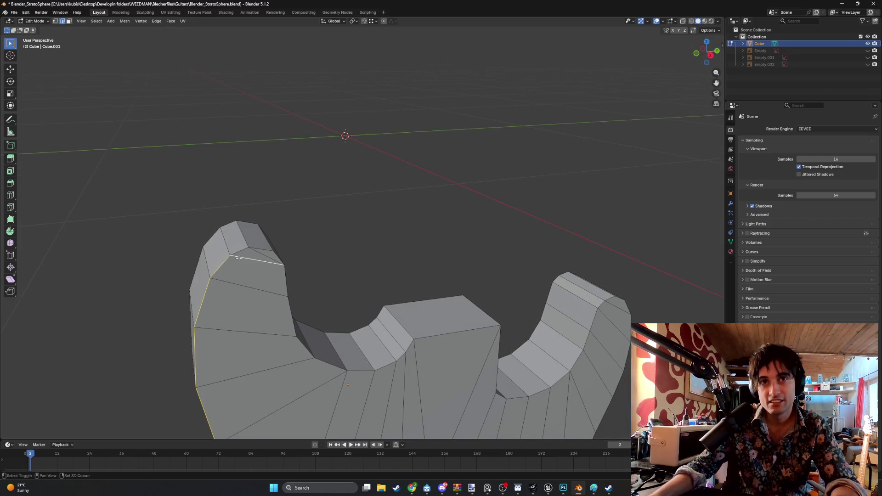
middle_click_drag(257, 248, 185, 228)
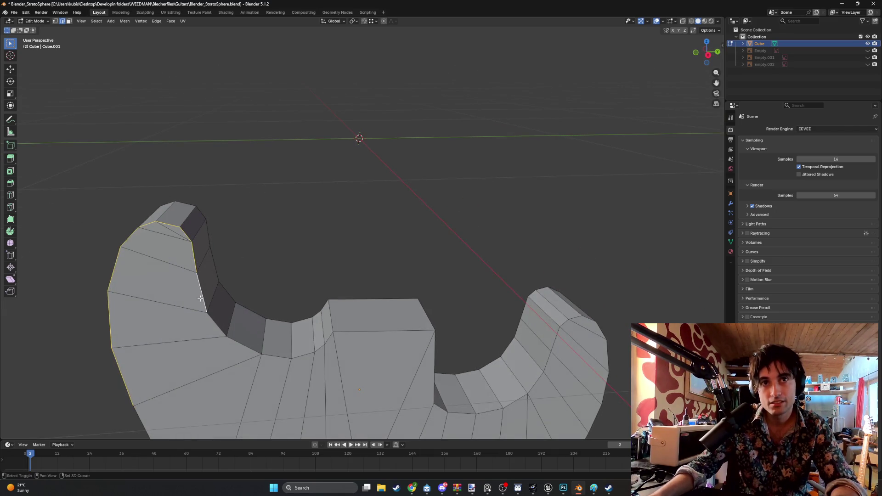
mouse_move(235, 340)
middle_mouse_down()
mouse_move(193, 327)
mouse_move(297, 297)
middle_mouse_up()
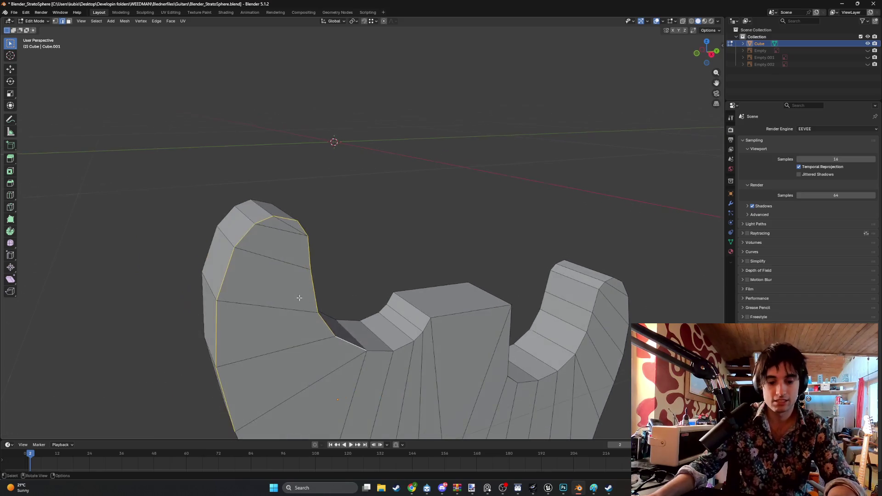
Bevel the selected horn edges, inspect the result, then undo it.
key("ctrl+b")
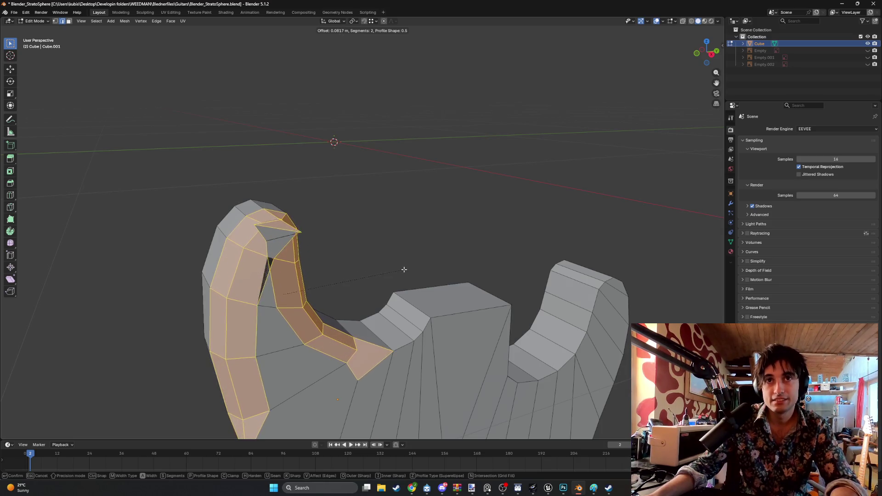
left_click(426, 281)
mouse_move(426, 281)
middle_mouse_down()
mouse_move(274, 269)
mouse_move(299, 265)
middle_mouse_up()
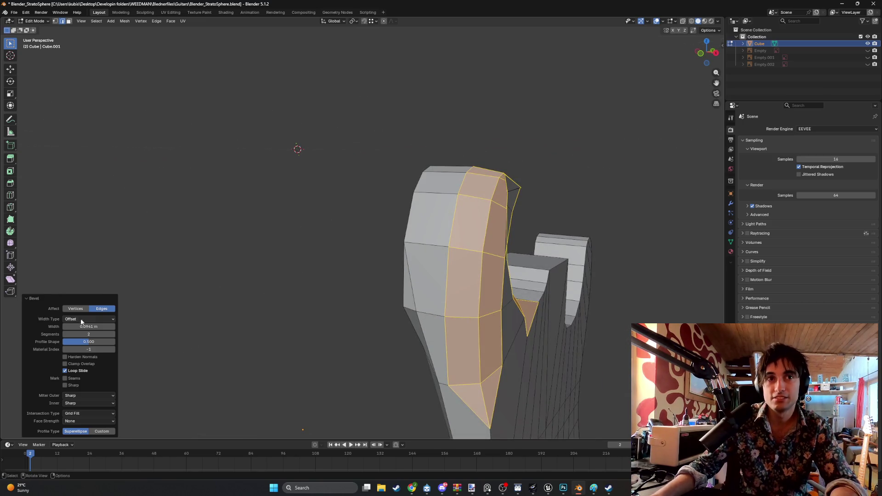
mouse_move(248, 284)
middle_mouse_down()
mouse_move(275, 275)
mouse_move(261, 282)
middle_mouse_up()
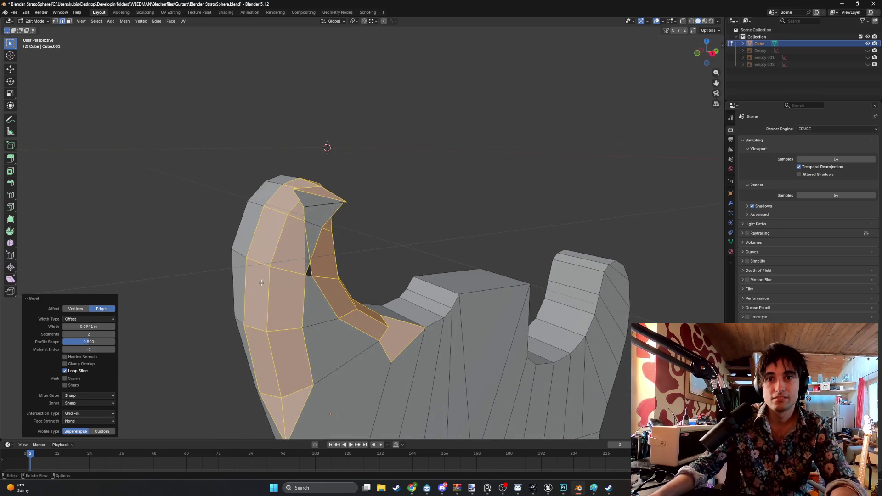
key("ctrl+z")
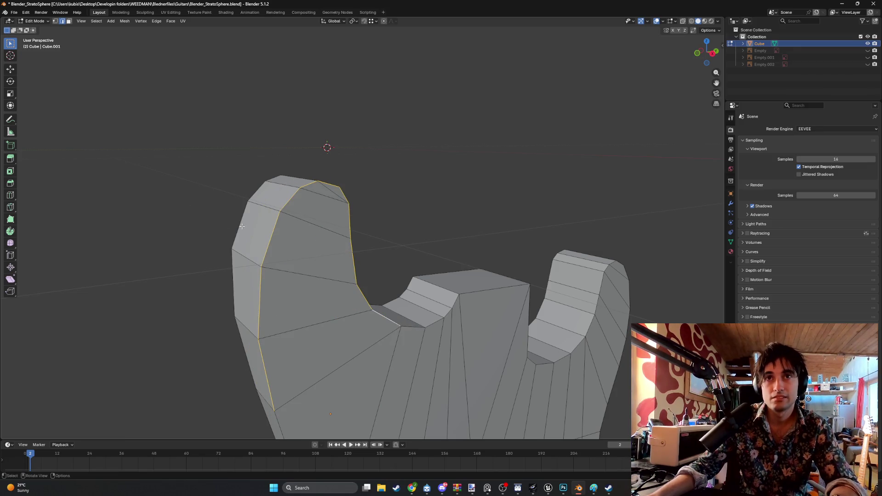
Bevel the edge loop at a narrow width with 3 segments, trying then cancelling a shrink.
key("ctrl+b")
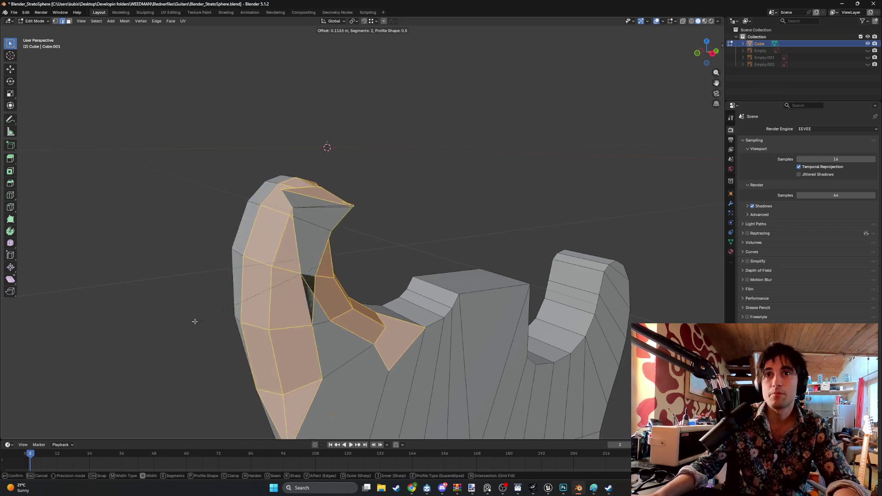
left_click(179, 327)
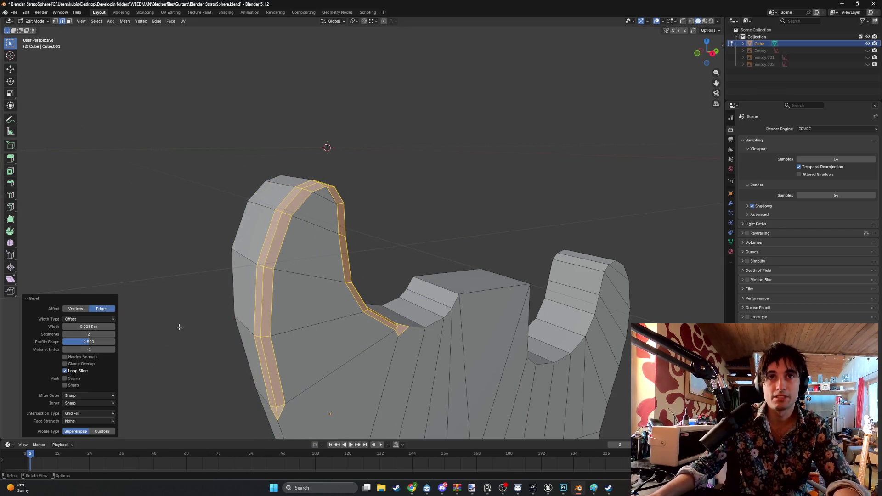
left_click(113, 336)
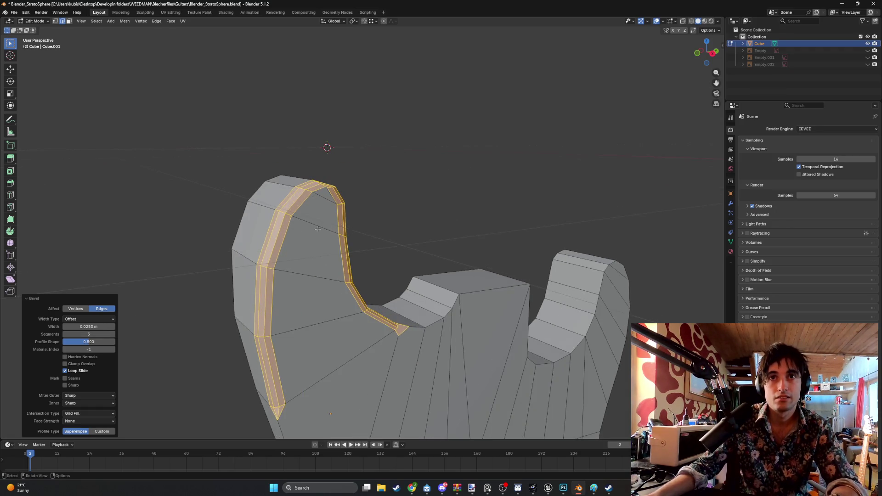
key("s")
right_click(346, 219)
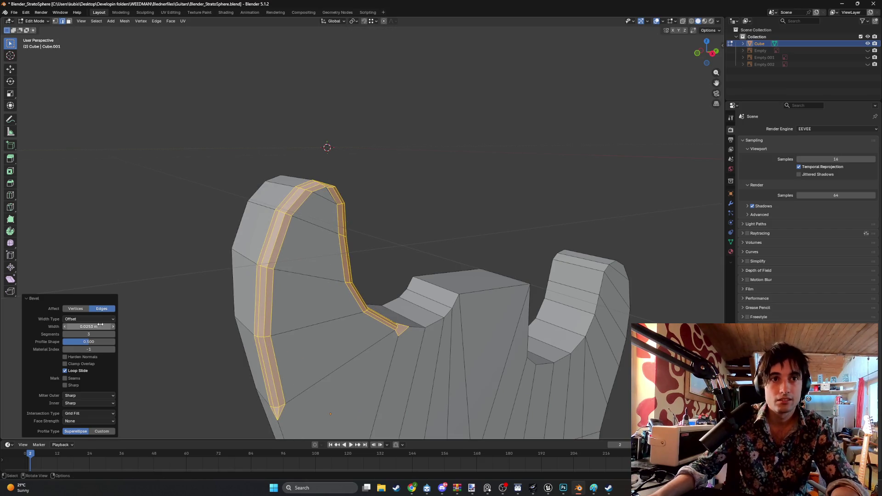
Cancel further bevel attempts and undo back to the unbevelled horn edge loop.
key("b")
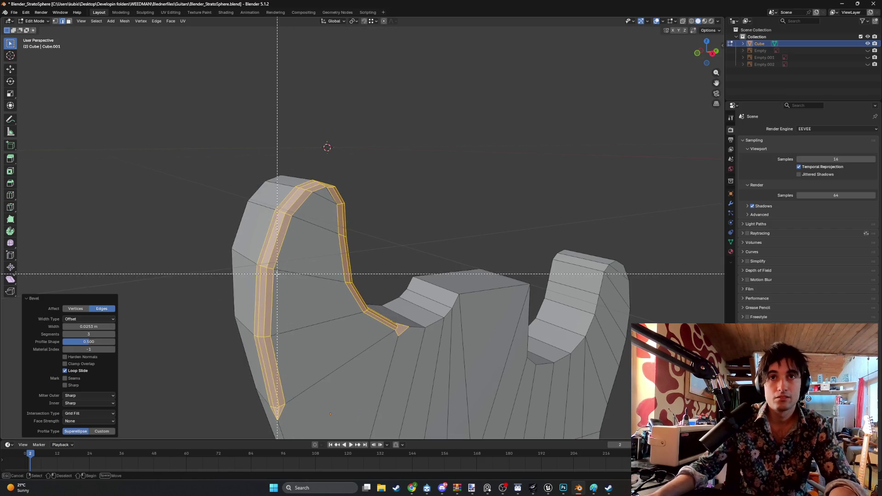
key("Escape")
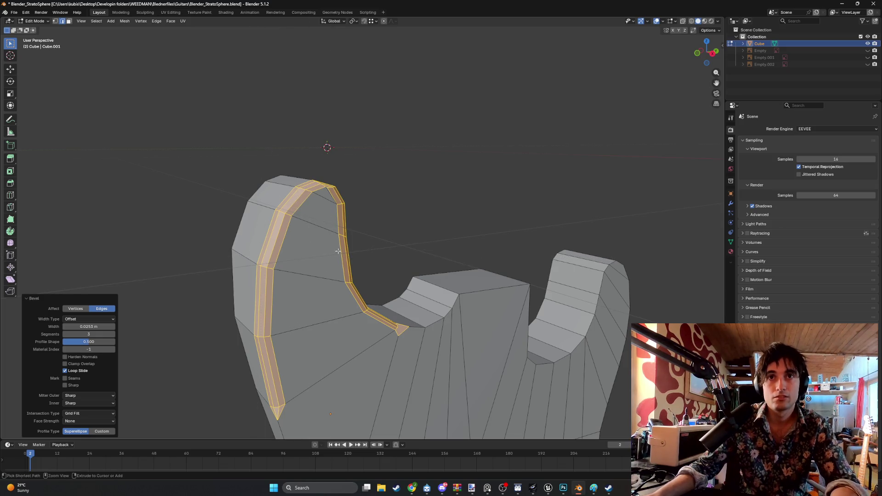
key("ctrl+b")
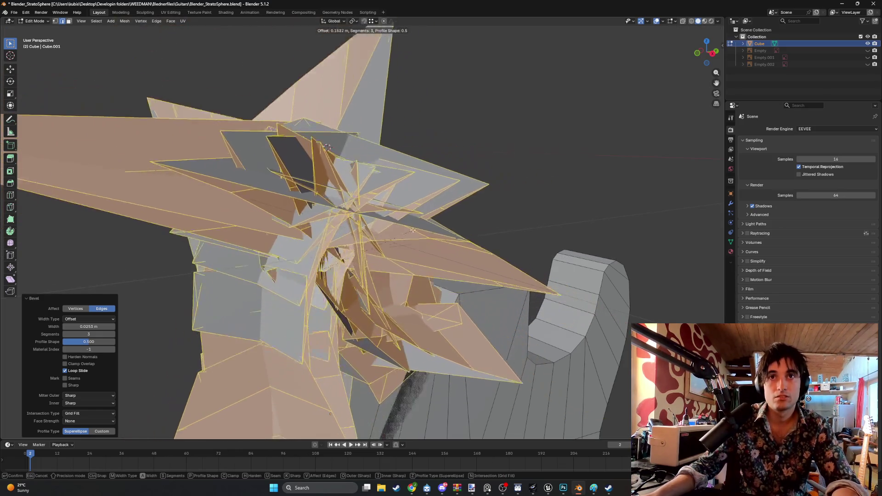
right_click(397, 241)
key("ctrl+z")
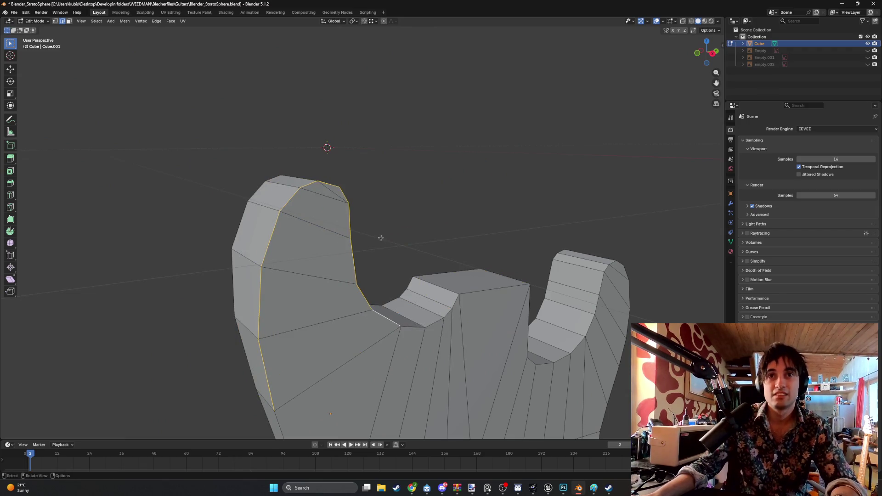
key("ctrl+b")
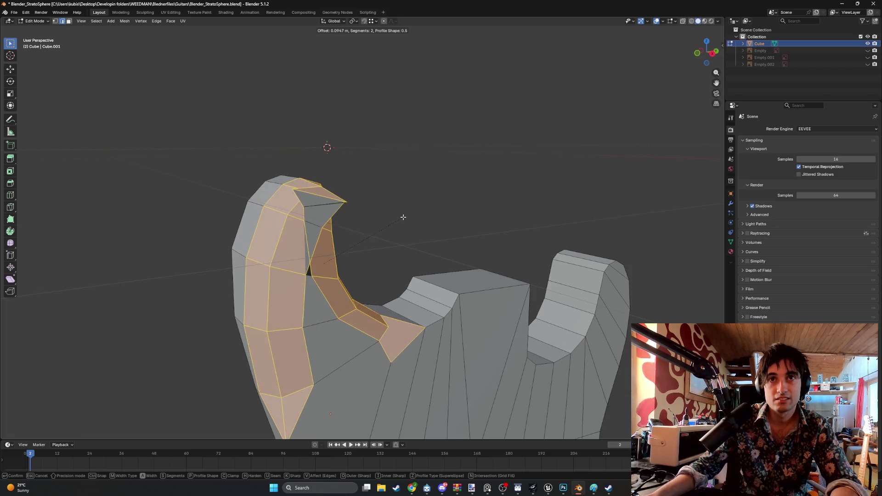
scroll(375, 224, "down", 1)
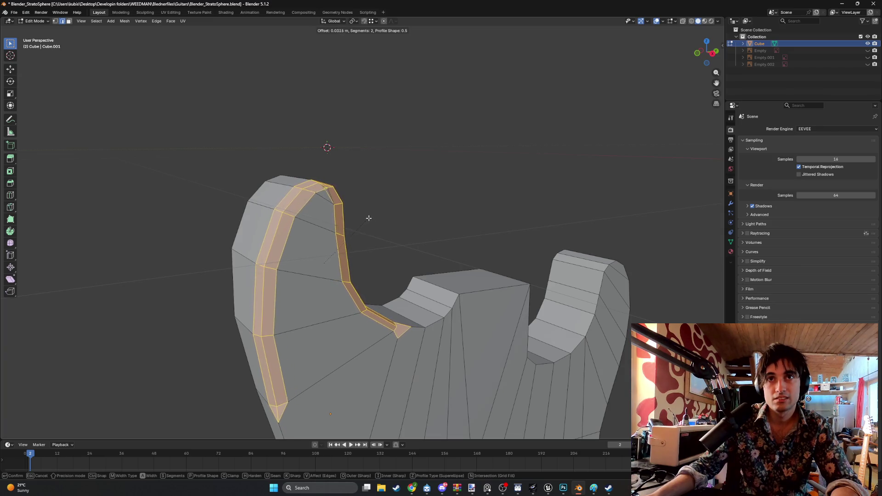
key("Escape")
mouse_move(362, 221)
middle_mouse_down()
mouse_move(351, 211)
mouse_move(234, 220)
mouse_move(245, 198)
middle_mouse_up()
Select three faces at the top of the horn, delete their edges, then undo the deletion.
key("3")
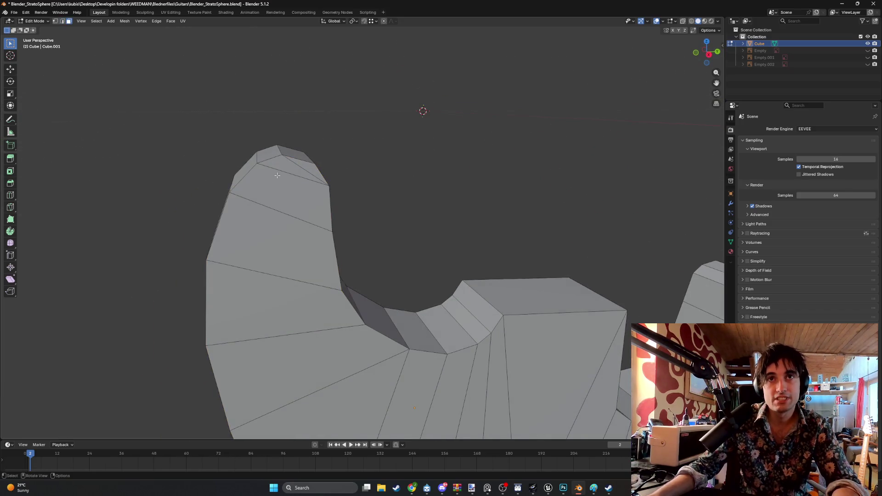
left_click(275, 202)
left_click(299, 174, "shift")
left_click(260, 232, "shift")
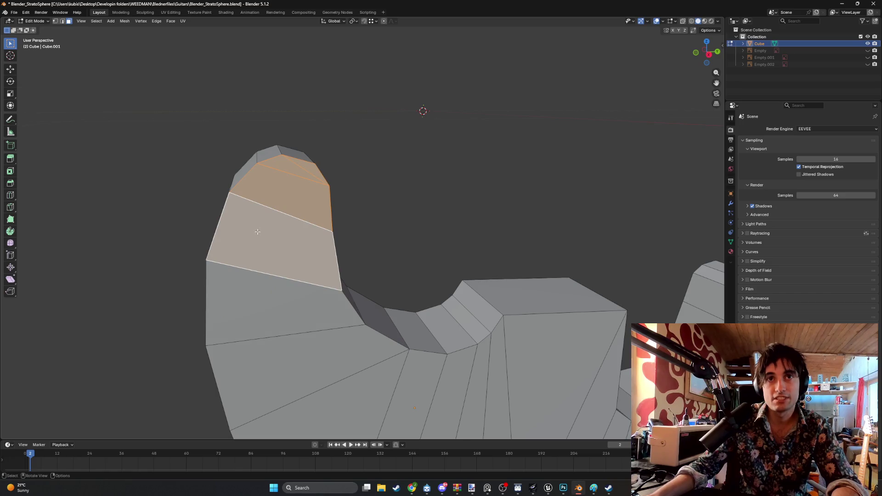
key("x")
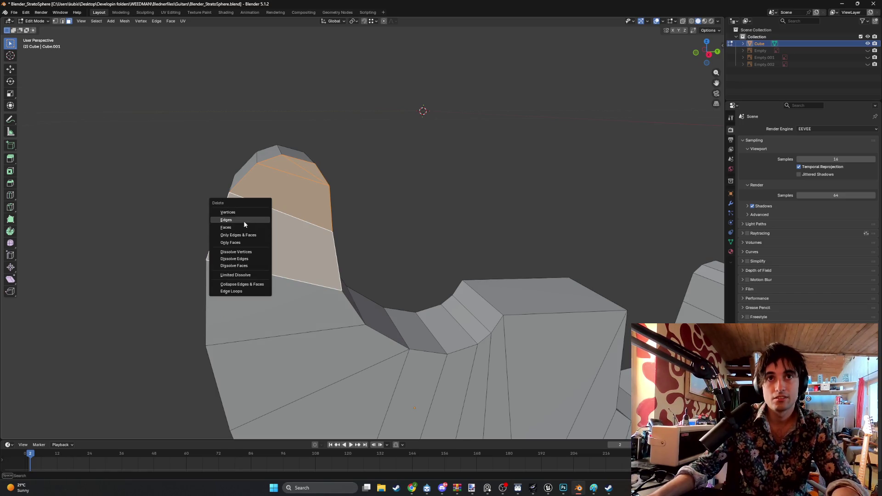
left_click(244, 224)
mouse_move(245, 224)
middle_mouse_down()
mouse_move(291, 228)
mouse_move(239, 193)
mouse_move(236, 170)
mouse_move(264, 178)
mouse_move(273, 196)
middle_mouse_up()
key("ctrl+z")
Select the edges tracing the upper horn's outline and start bevelling them.
key("2")
left_click(225, 205)
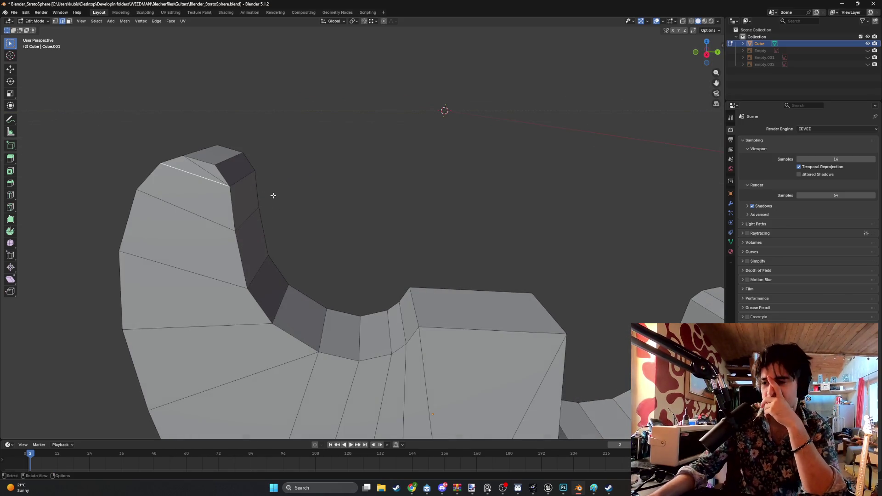
middle_click_drag(273, 195, 228, 196)
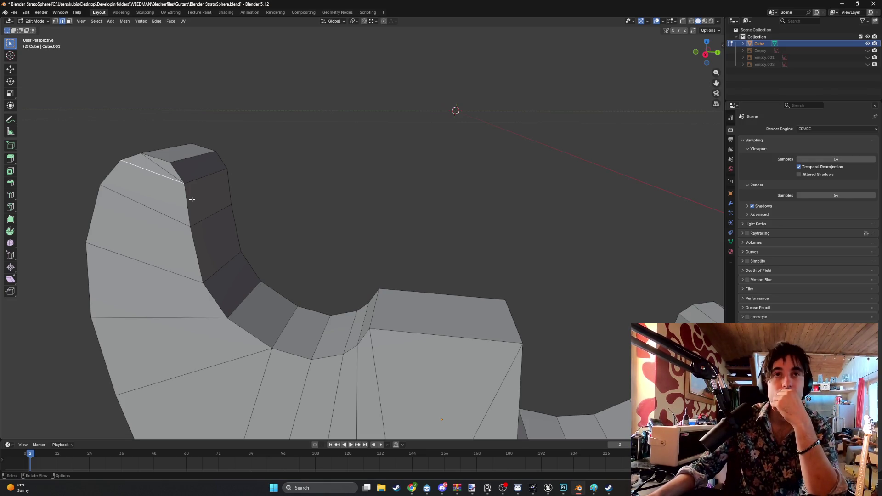
middle_click_drag(192, 199, 198, 199)
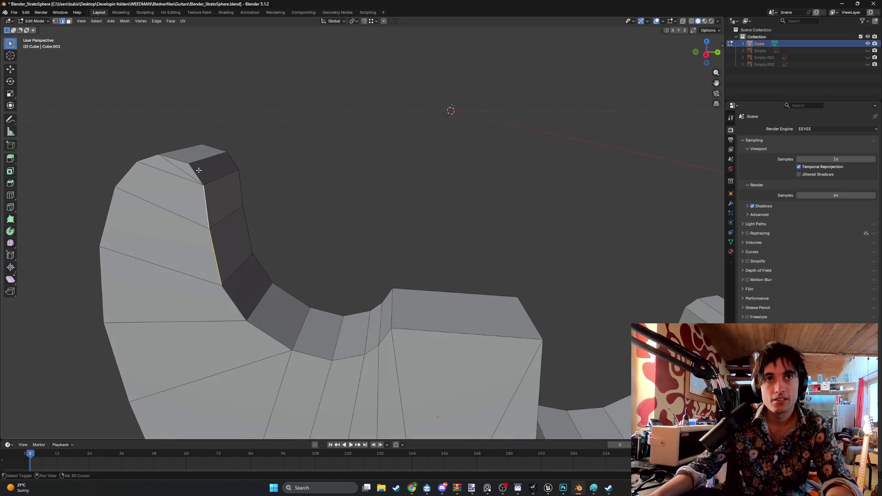
key("alt+a")
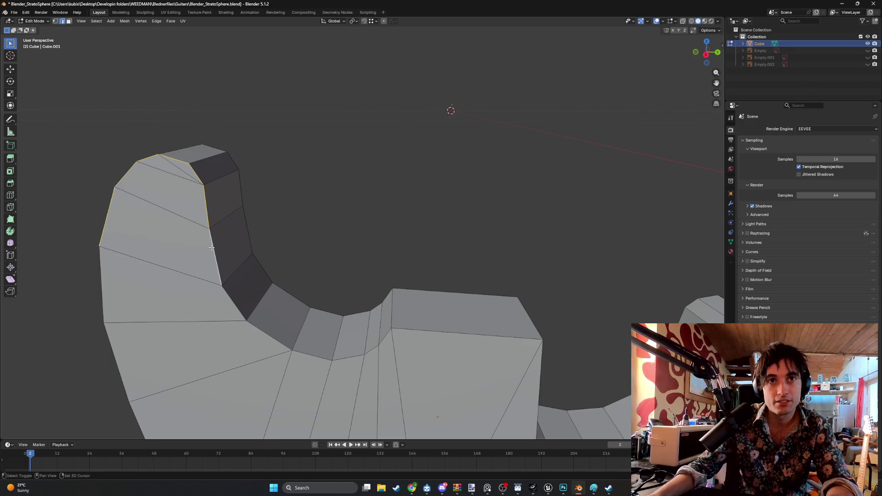
middle_click_drag(211, 248, 286, 306, "shift")
key("b")
key("Escape")
key("ctrl+b")
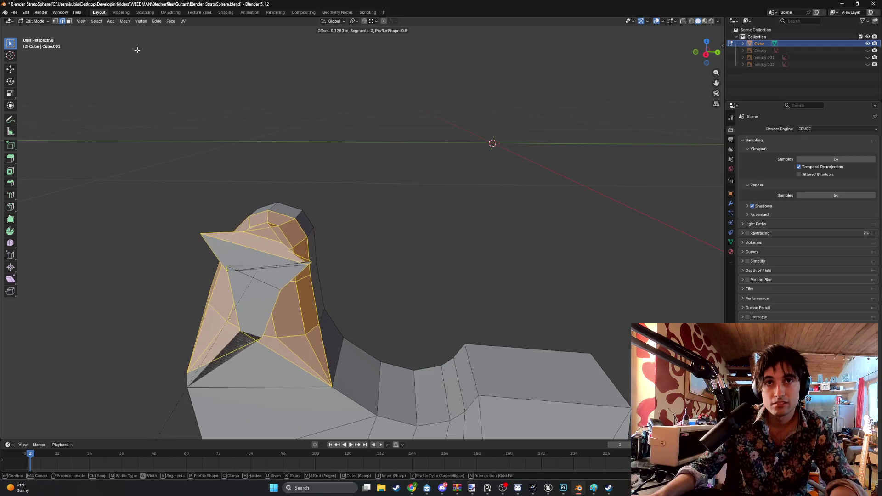
Bevel the horn outline edges with 4 segments at 0.0902 m width.
key("Escape")
mouse_move(88, 69)
middle_mouse_down()
mouse_move(202, 97)
mouse_move(154, 84)
middle_mouse_up()
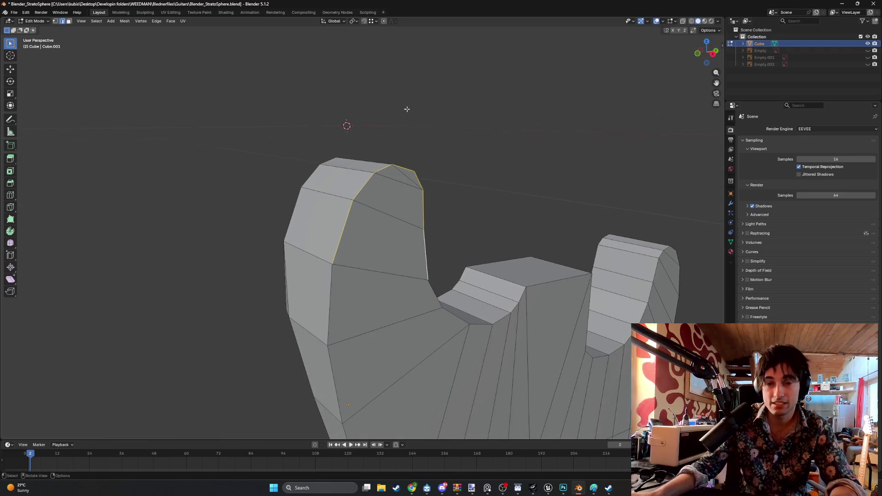
key("b")
key("Escape")
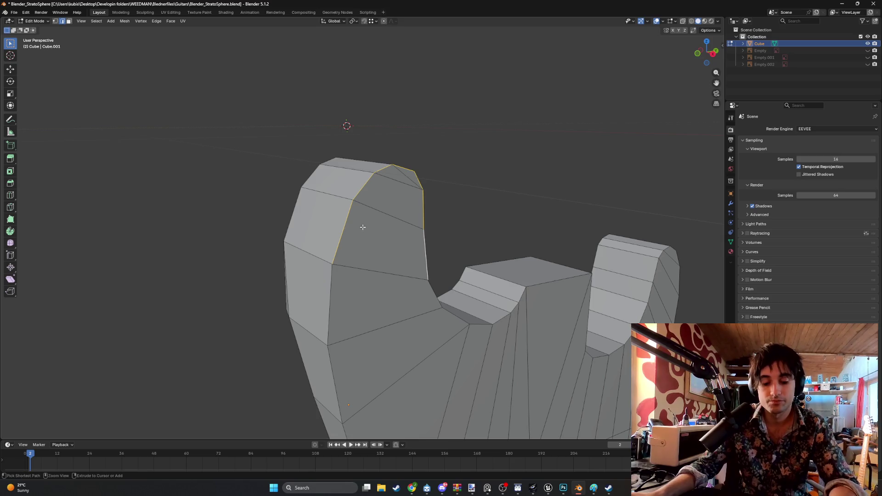
key("ctrl+b")
scroll(480, 216, "up", 1)
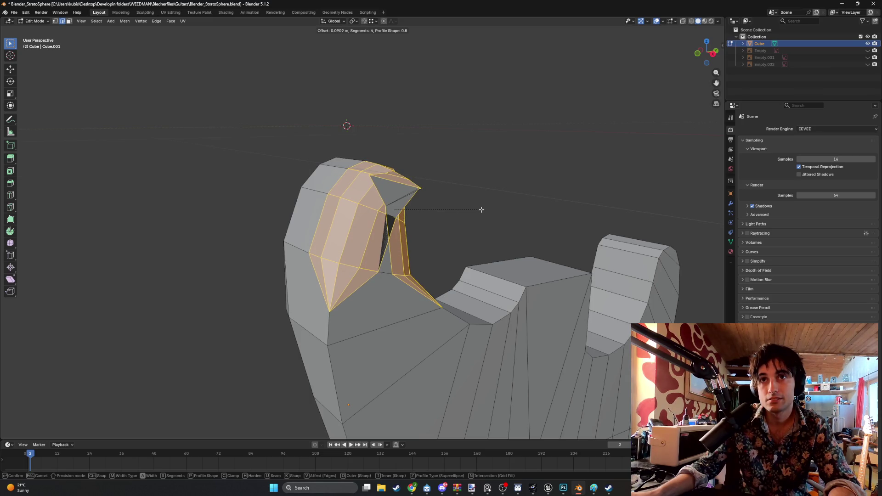
left_click(481, 210)
Delete a face on top of the bevelled horn tip and select another tip face.
mouse_move(480, 208)
middle_mouse_down()
mouse_move(457, 175)
mouse_move(301, 188)
mouse_move(356, 159)
mouse_move(322, 161)
mouse_move(365, 168)
mouse_move(389, 161)
middle_mouse_up()
scroll(357, 159, "up", 2)
key("3")
left_click(319, 161)
key("x")
left_click(365, 173)
left_click(352, 182)
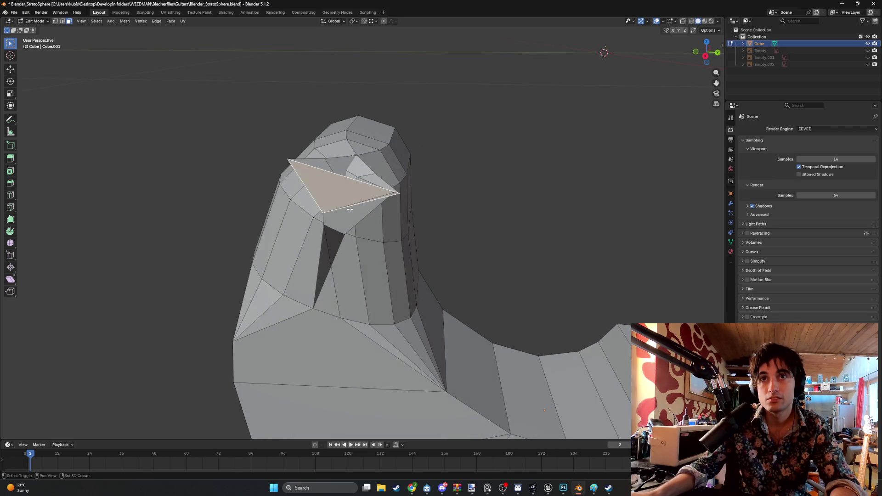
Delete the selected face and three more faces on top of the horn tip.
key("x")
left_click(335, 207)
mouse_move(335, 208)
middle_mouse_down()
mouse_move(352, 191)
mouse_move(419, 185)
mouse_move(396, 173)
mouse_move(170, 173)
mouse_move(265, 189)
mouse_move(353, 179)
middle_mouse_up()
left_click(419, 184)
left_click(436, 186, "shift")
left_click(434, 202, "shift")
key("x")
left_click(191, 175)
Delete the sliver spike face and a stray triangular face on the horn's inner side.
mouse_move(384, 199)
middle_mouse_down()
mouse_move(391, 197)
mouse_move(373, 194)
mouse_move(423, 187)
mouse_move(334, 179)
mouse_move(323, 184)
mouse_move(330, 206)
middle_mouse_up()
scroll(324, 184, "up", 3)
middle_click_drag(482, 247, 289, 146)
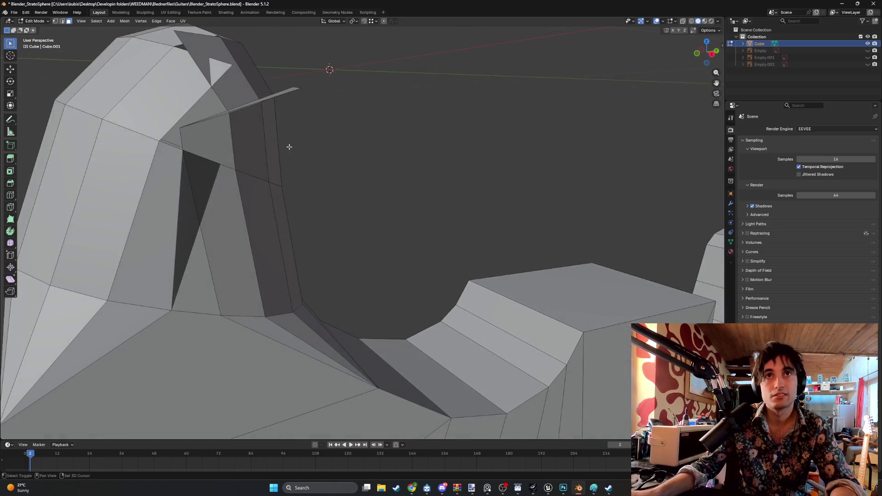
left_click(273, 96)
key("x")
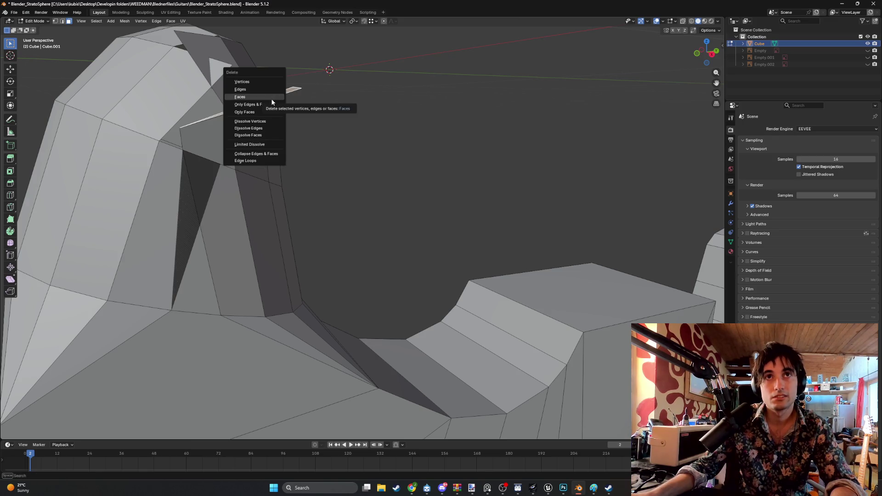
left_click(271, 99)
mouse_move(254, 89)
middle_mouse_down()
mouse_move(147, 139)
mouse_move(186, 138)
mouse_move(185, 149)
mouse_move(195, 149)
middle_mouse_up()
left_click(147, 138)
key("x")
left_click(141, 139)
Delete the nook face and remaining stray faces, then undo back to the unbevelled horn outline.
left_click(239, 195)
key("x")
left_click(232, 197)
middle_click_drag(233, 197, 214, 146)
left_click(210, 145)
key("x")
left_click(200, 142)
left_click(200, 142)
key("x")
left_click(196, 139)
mouse_move(197, 140)
middle_mouse_down()
mouse_move(228, 146)
mouse_move(242, 169)
mouse_move(306, 165)
mouse_move(243, 142)
mouse_move(314, 182)
mouse_move(282, 156)
mouse_move(304, 162)
middle_mouse_up()
key("x")
left_click(225, 170)
key("ctrl+z")
key("ctrl+z")
key("ctrl+z")
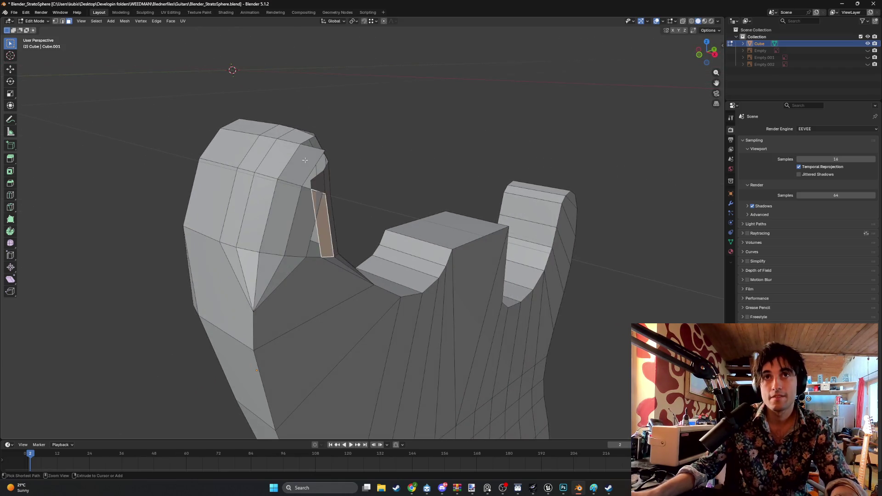
key("ctrl+z")
key("ctrl+z")
key("ctrl+z")
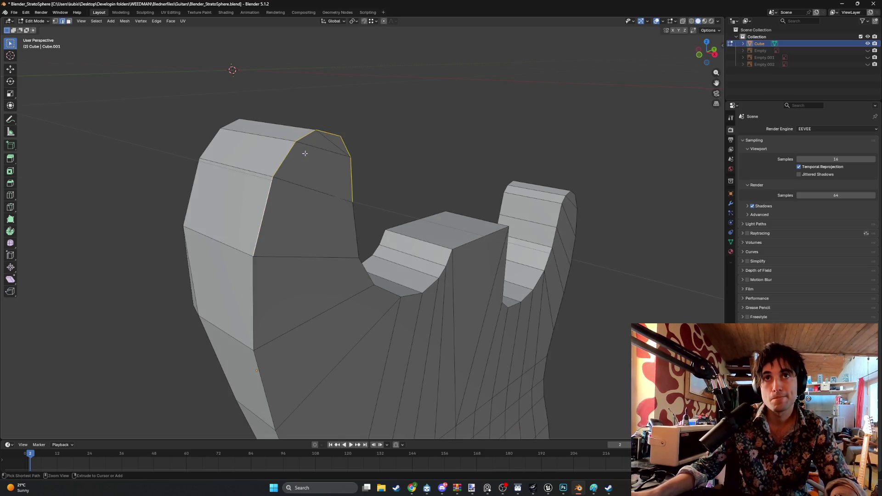
Cancel a trial bevel on the horn edges and save Blender_StratoSphere.blend.
scroll(305, 156, "down", 3)
mouse_move(305, 167)
middle_mouse_down()
mouse_move(272, 151)
mouse_move(291, 142)
middle_mouse_up()
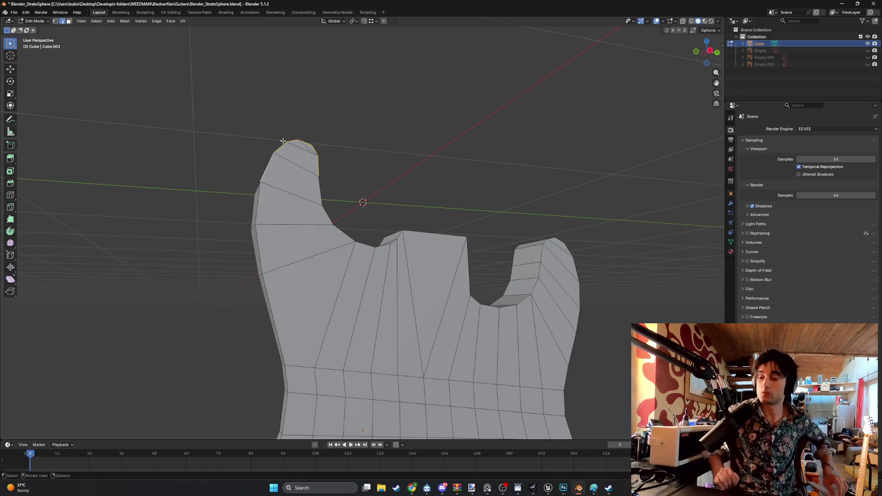
mouse_move(283, 141)
middle_mouse_down()
mouse_move(282, 200)
mouse_move(295, 219)
middle_mouse_up()
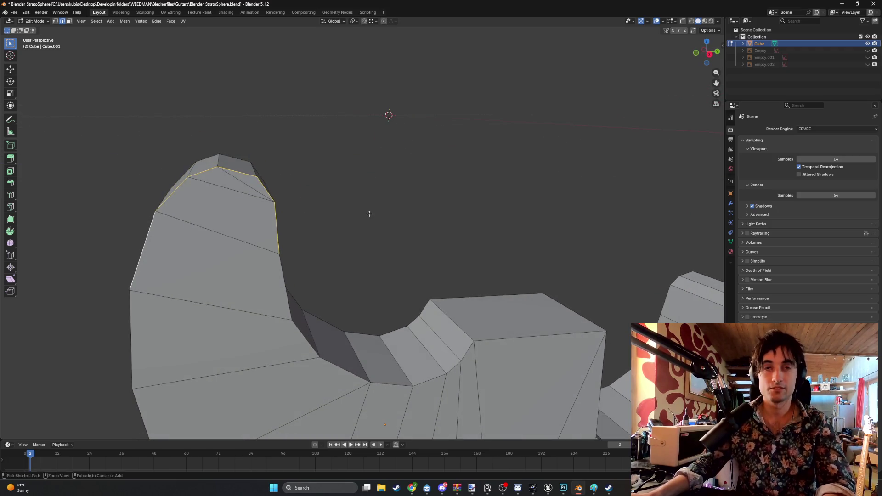
key("ctrl+b")
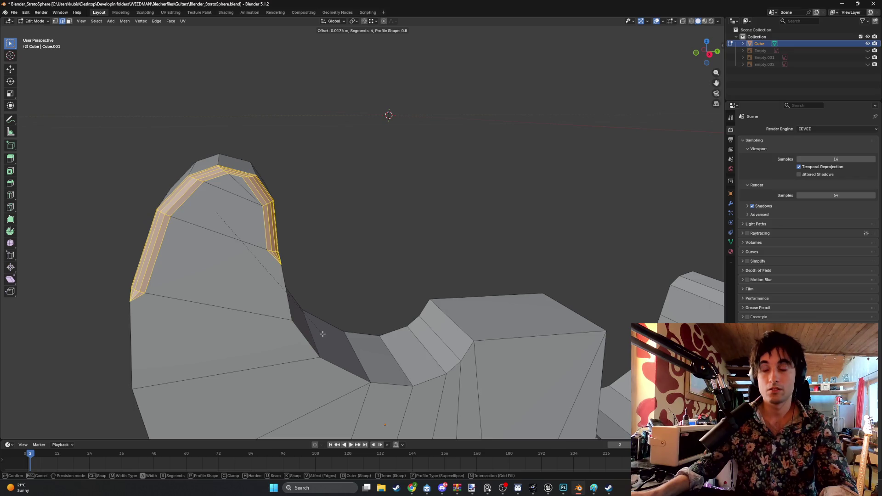
key("Escape")
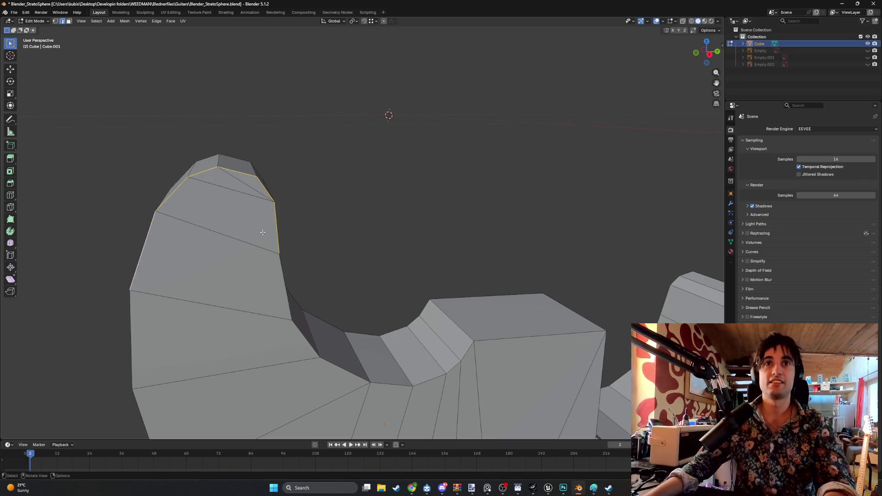
key("ctrl+s")
left_click(14, 13)
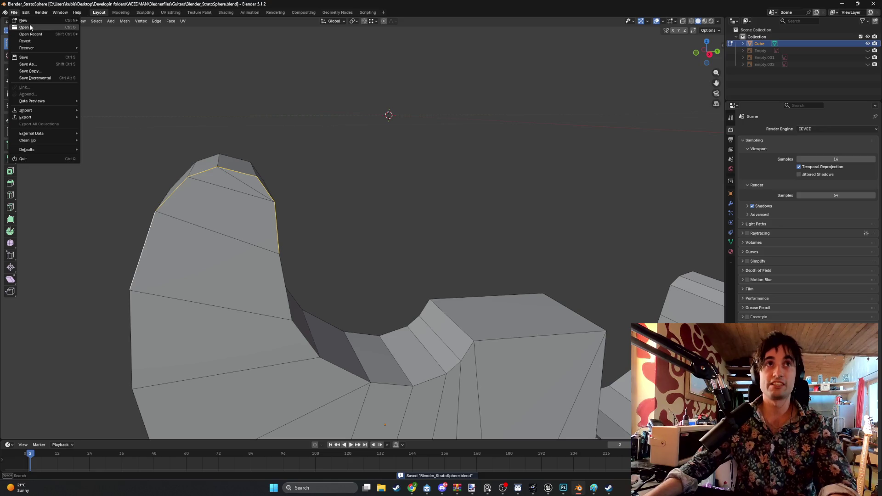
Browse through Models and Guitars to the Blednerfiles folder and open GonadsStart.blend.
left_click(23, 28)
left_click(300, 79)
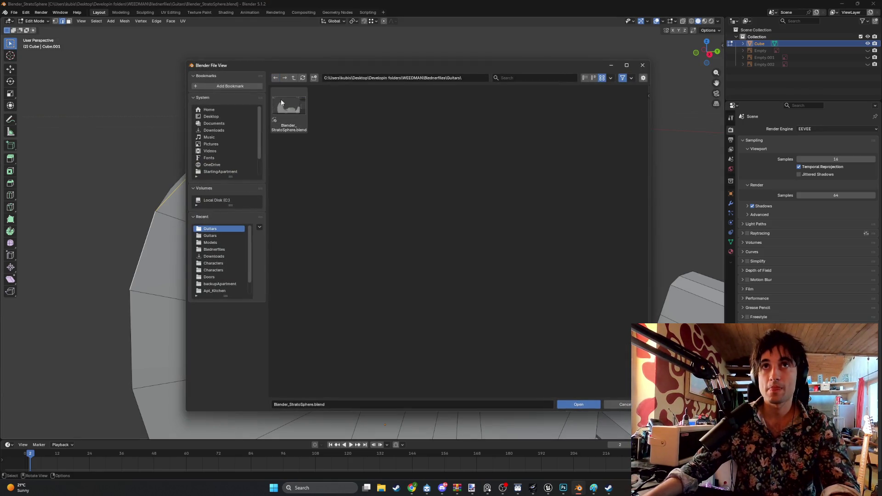
left_click(211, 242)
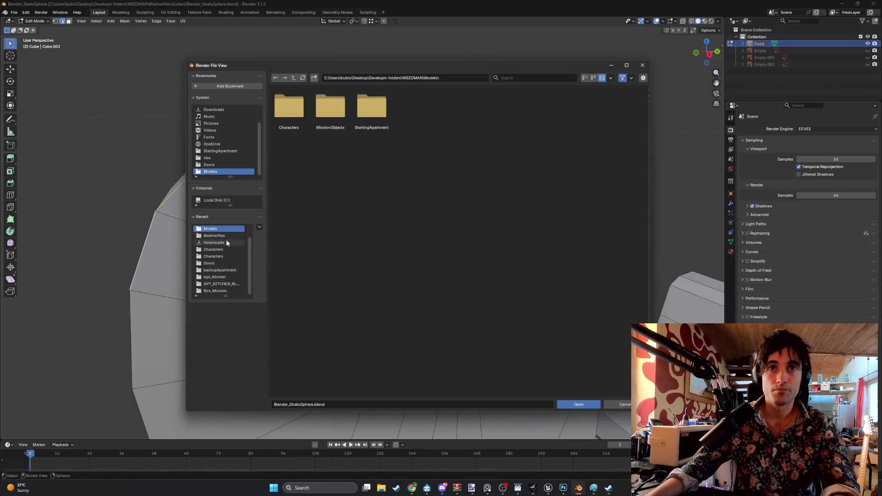
left_click(225, 229)
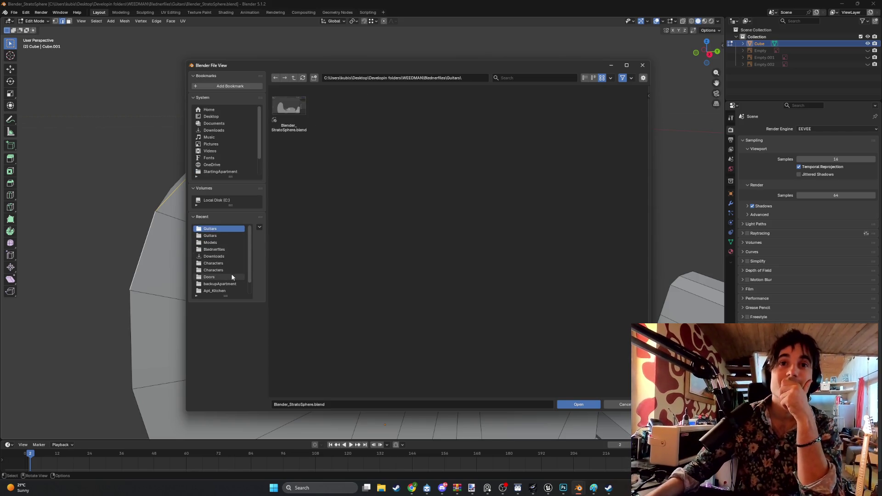
left_click(234, 249)
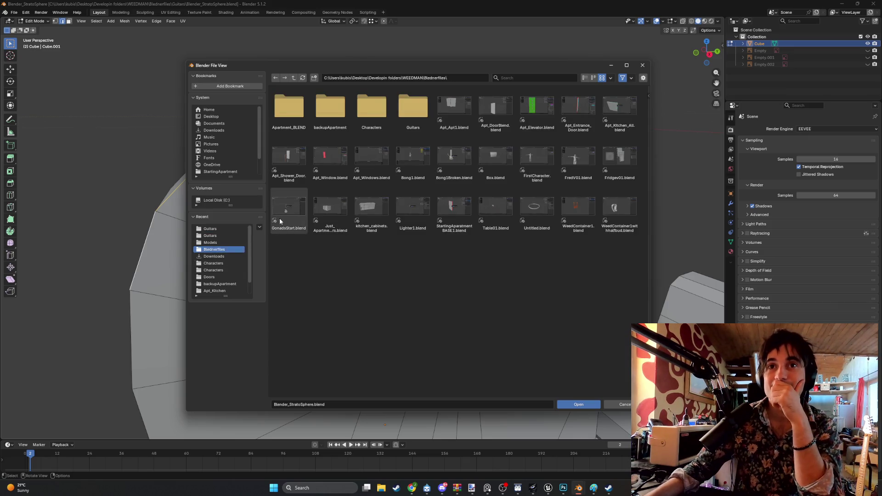
double_click(291, 205)
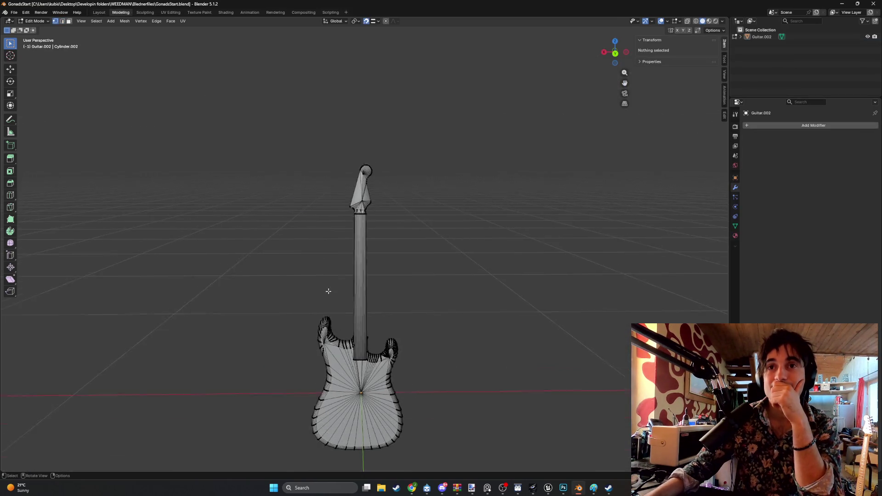
scroll(299, 338, "up", 6)
mouse_move(236, 335)
middle_mouse_down("shift")
mouse_move(325, 214)
mouse_move(291, 222)
mouse_move(301, 202)
mouse_move(318, 215)
mouse_move(299, 213)
mouse_move(276, 230)
mouse_move(242, 205)
mouse_move(268, 213)
mouse_move(251, 209)
middle_mouse_up("shift")
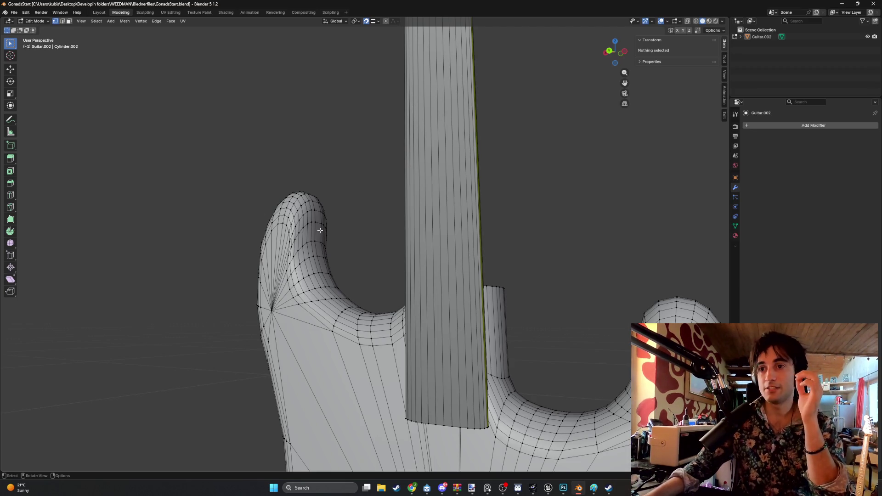
left_click(14, 13)
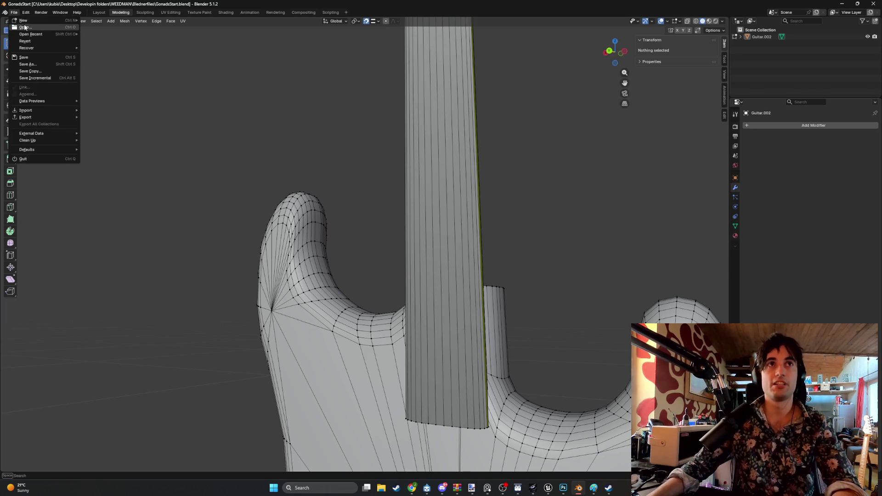
Open Blender_StratoSphere.blend from the Guitars folder.
left_click(24, 28)
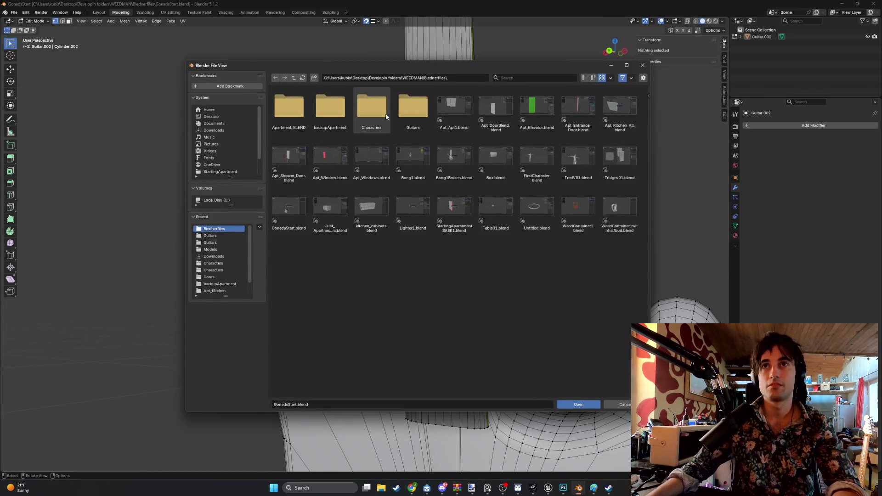
double_click(414, 112)
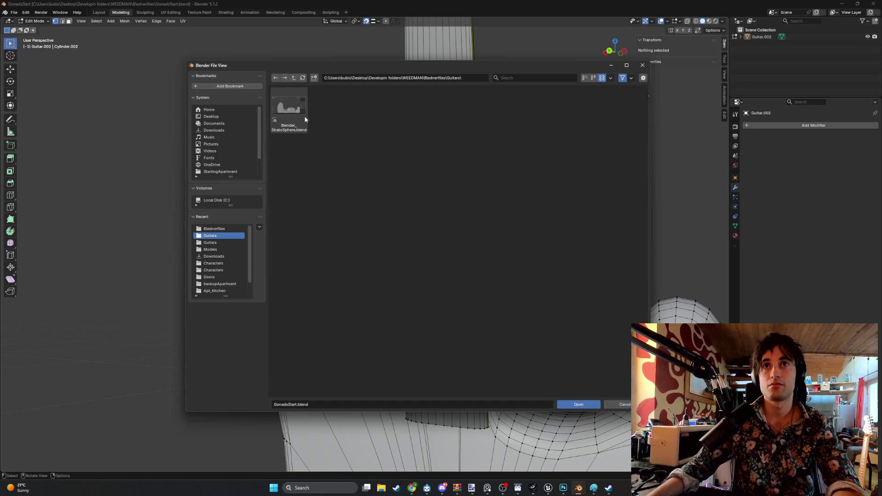
double_click(303, 115)
mouse_move(305, 235)
middle_mouse_down()
mouse_move(282, 232)
mouse_move(308, 214)
mouse_move(313, 183)
mouse_move(301, 172)
mouse_move(346, 145)
mouse_move(332, 151)
mouse_move(315, 219)
mouse_move(329, 210)
mouse_move(305, 205)
mouse_move(282, 153)
middle_mouse_up()
Delete the horn-tip faces in face select mode.
key("3")
left_click(312, 195)
key("x")
left_click(292, 175)
left_click(346, 145)
key("x")
left_click(326, 153)
key("x")
left_click(326, 148)
left_click(315, 220)
key("x")
left_click(306, 226)
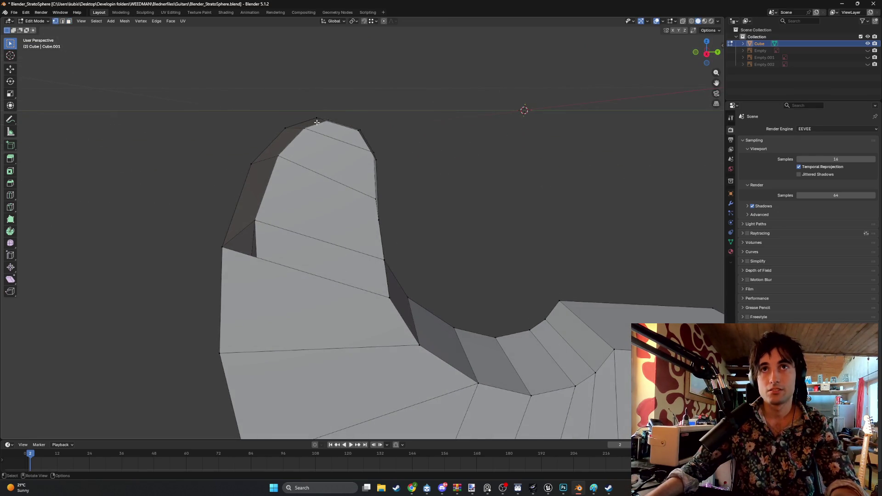
Knife-cut from the horn's middle edge to the bottom-left corner vertex, creating a fan-centre vertex.
key("k")
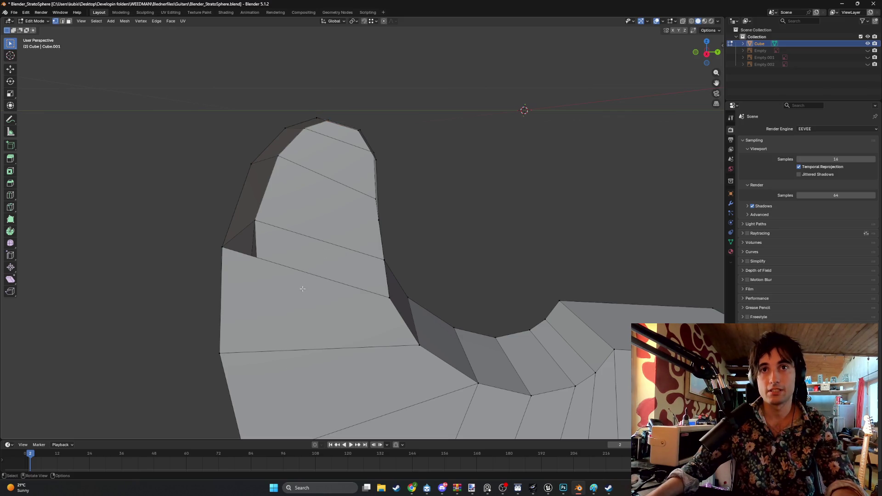
left_click(310, 273)
left_click(219, 353)
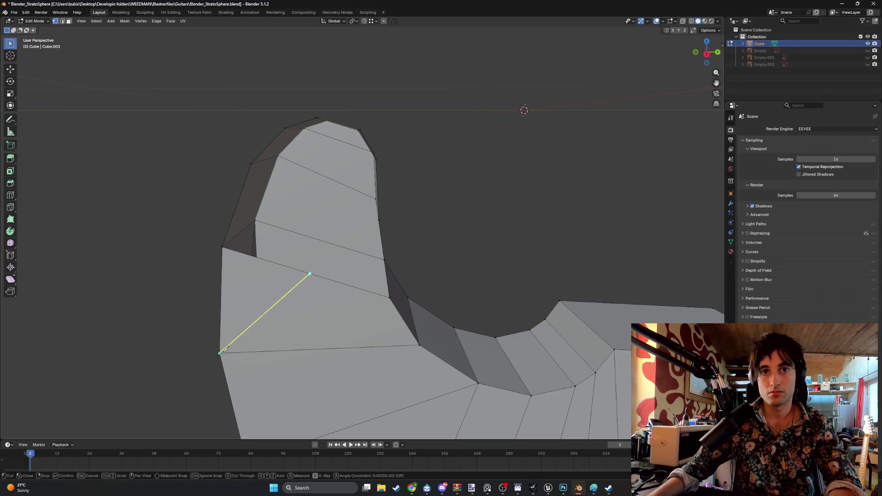
key("Return")
left_click(310, 274)
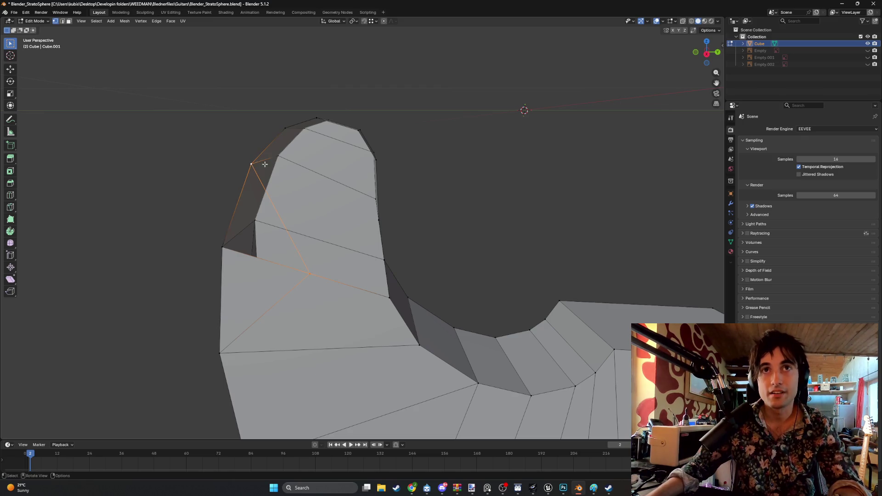
Pair the fan-centre vertex with each horn-tip outline vertex in turn.
left_click(288, 137)
left_click(306, 275, "shift")
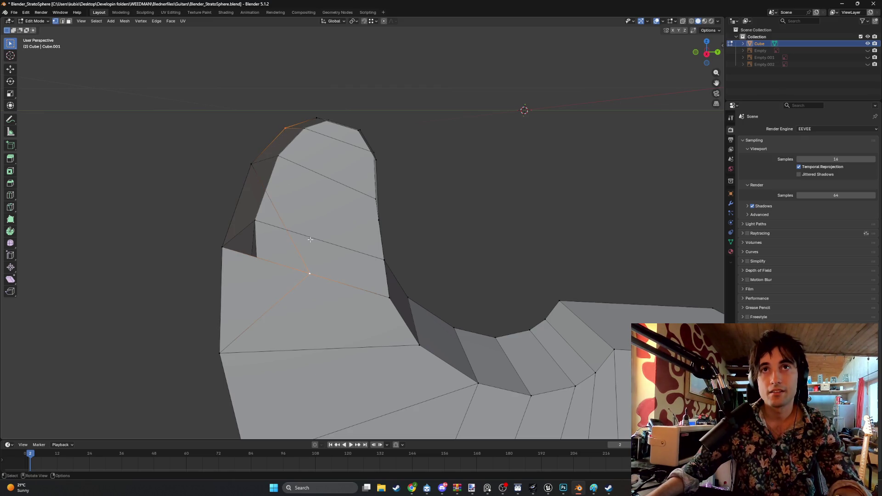
left_click(317, 118)
left_click(310, 275, "shift")
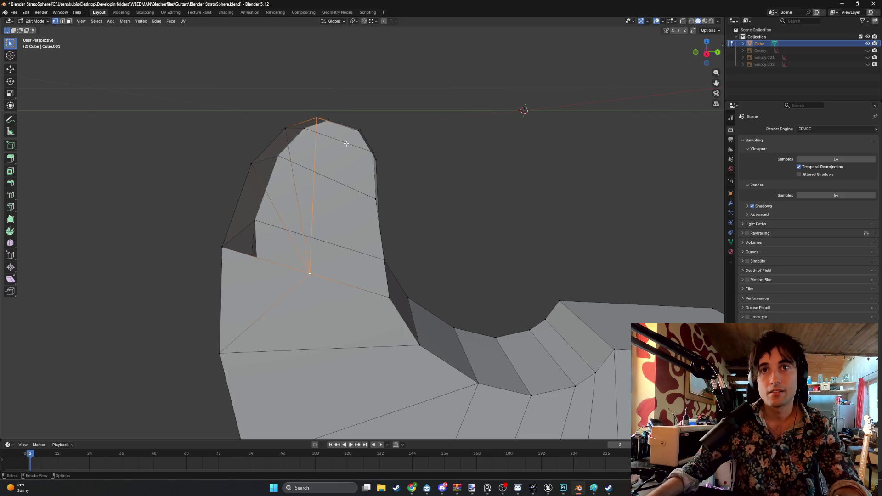
left_click(358, 132)
left_click(310, 274, "shift")
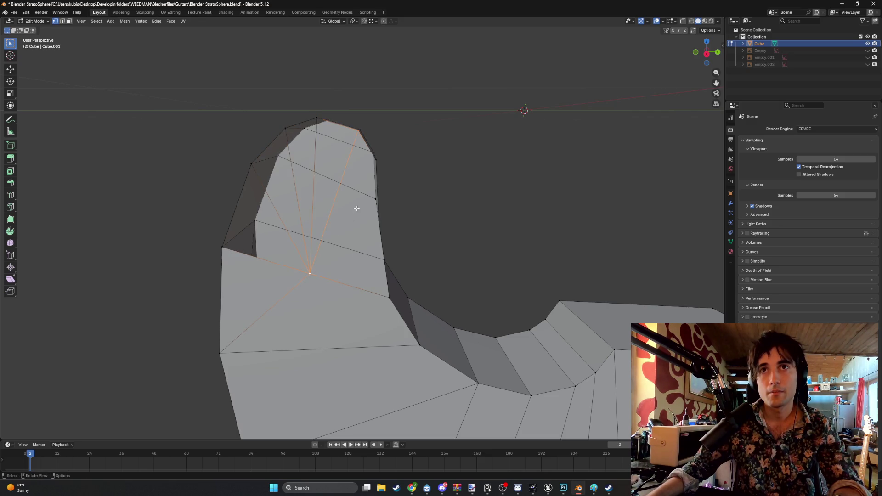
middle_click_drag(310, 275, 357, 160)
left_click(358, 159, "shift")
left_click(289, 271, "shift")
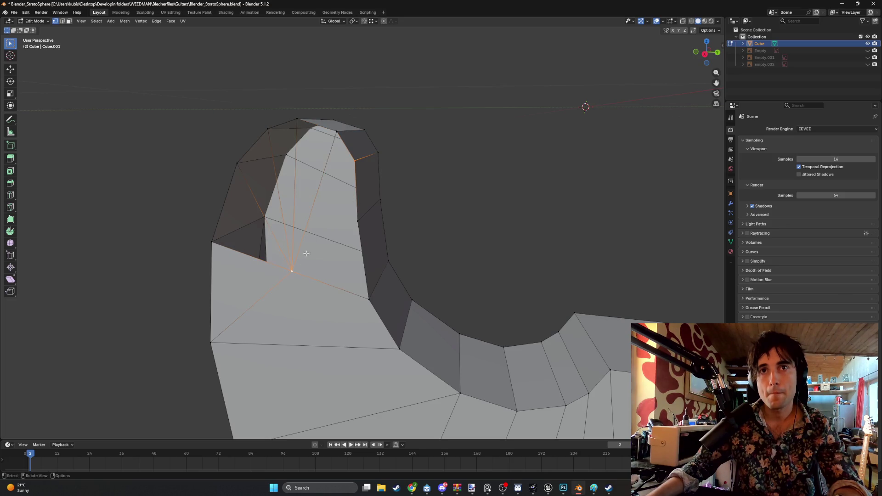
left_click(359, 222)
left_click(293, 270, "shift")
Select the lower triangle's edges and the long fan edges beside the horn.
key("2")
left_click(323, 284, "shift")
left_click(317, 239)
middle_click_drag(310, 229, 305, 223)
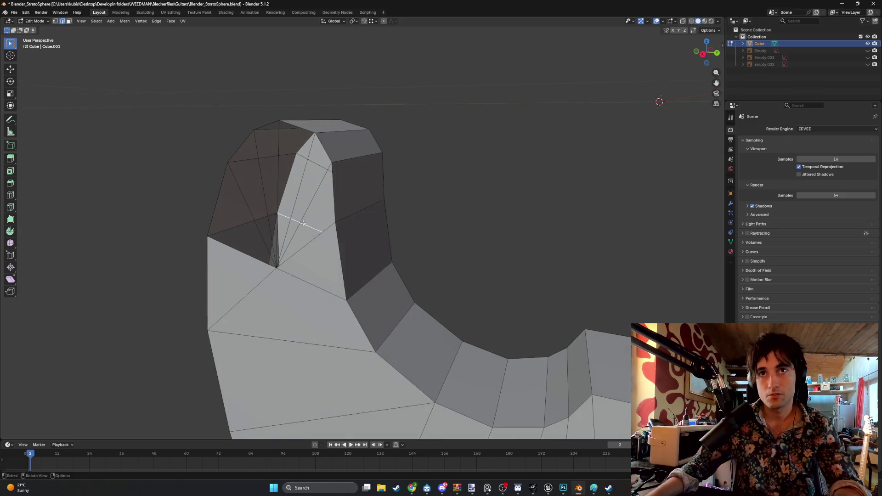
left_click(313, 227, "shift")
left_click(298, 187)
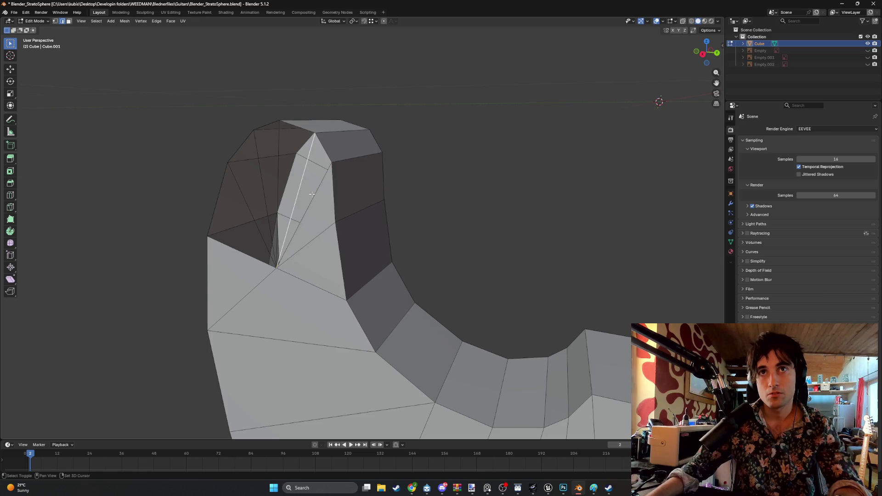
left_click(275, 177)
key("ctrl+z")
key("ctrl+z")
key("ctrl+shift+z")
key("ctrl+shift+z")
Select the horn's left outline edge and start a 6-segment bevel at 0.1046 m offset.
key("1")
middle_click_drag(232, 234, 243, 230)
key("2")
left_click(240, 189)
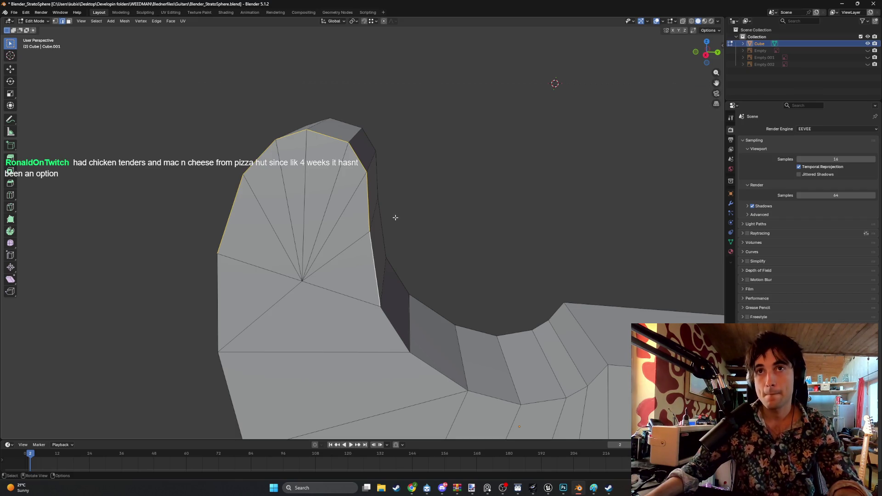
key("ctrl+b")
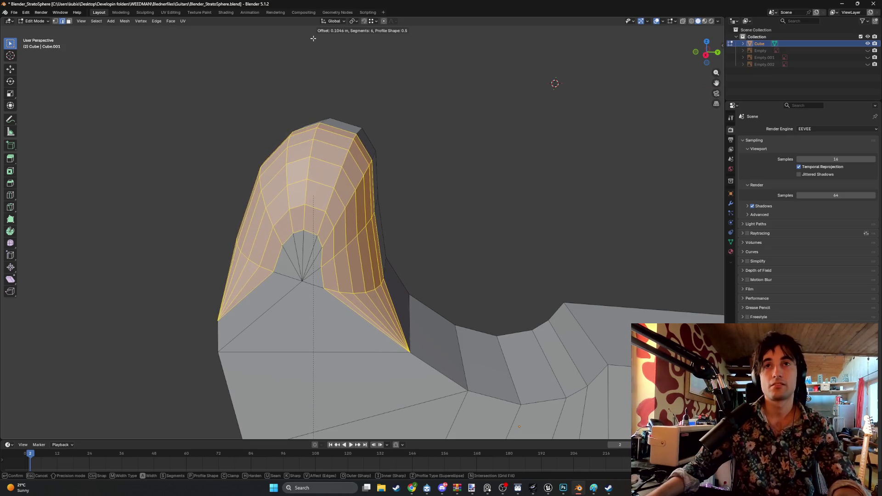
left_click(332, 435)
mouse_move(332, 435)
middle_mouse_down()
mouse_move(412, 317)
mouse_move(327, 314)
mouse_move(343, 316)
middle_mouse_up()
mouse_move(341, 312)
middle_mouse_down()
mouse_move(361, 311)
mouse_move(297, 366)
mouse_move(369, 295)
middle_mouse_up()
key("ctrl+z")
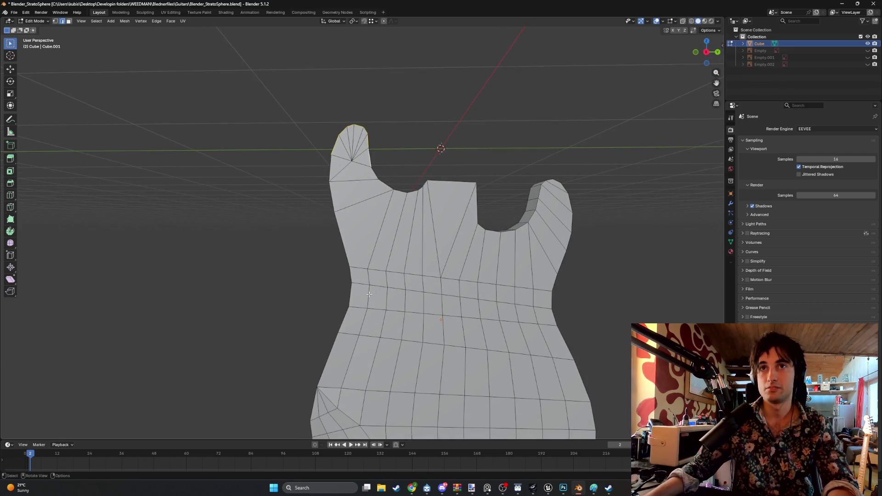
mouse_move(381, 288)
middle_mouse_down()
mouse_move(393, 254)
mouse_move(411, 314)
mouse_move(355, 335)
mouse_move(391, 286)
middle_mouse_up()
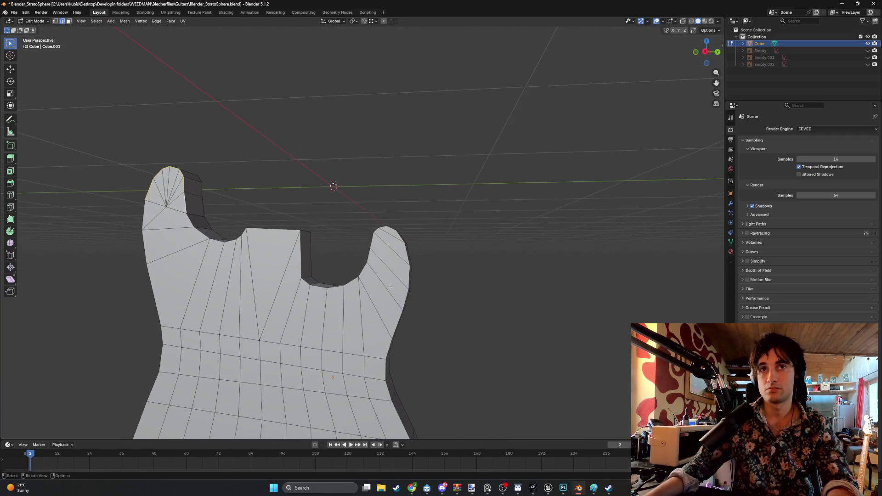
mouse_move(293, 289)
middle_mouse_down()
mouse_move(241, 293)
mouse_move(238, 266)
middle_mouse_up()
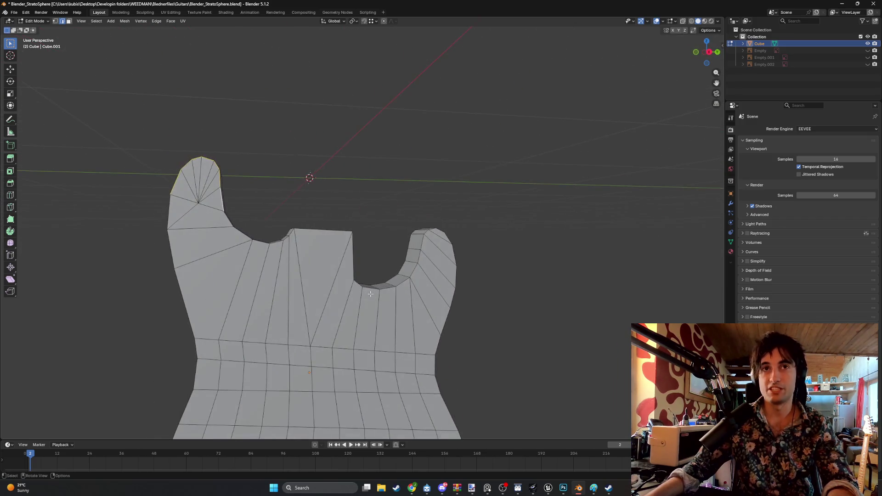
scroll(238, 264, "up", 2)
scroll(230, 268, "down", 2)
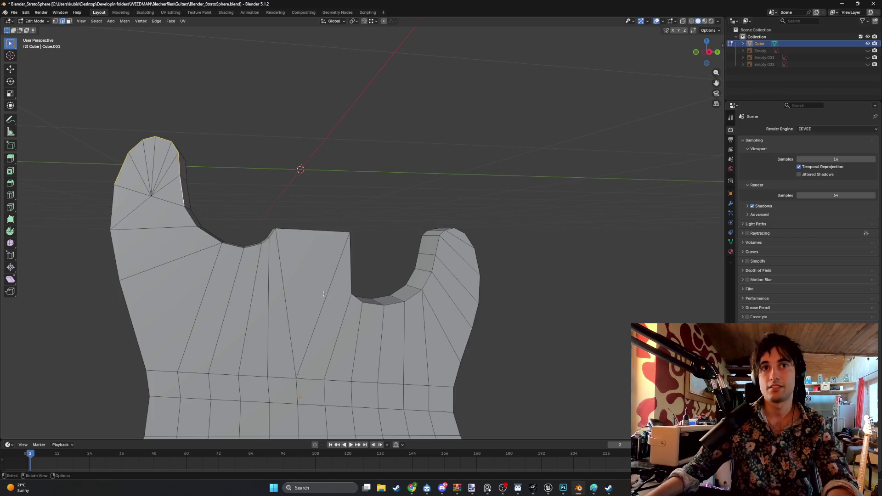
key("3")
left_click(456, 239)
left_click(456, 259, "shift")
left_click(459, 303, "shift")
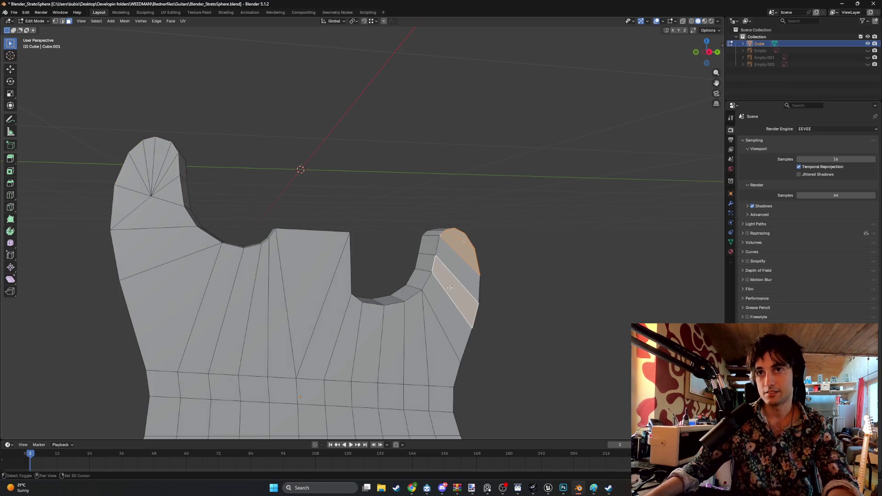
left_click(454, 279, "shift")
left_click(444, 309, "shift")
key("x")
left_click(418, 305)
mouse_move(419, 307)
middle_mouse_down()
mouse_move(415, 296)
mouse_move(371, 314)
middle_mouse_up()
left_click(374, 317)
scroll(358, 315, "down", 2)
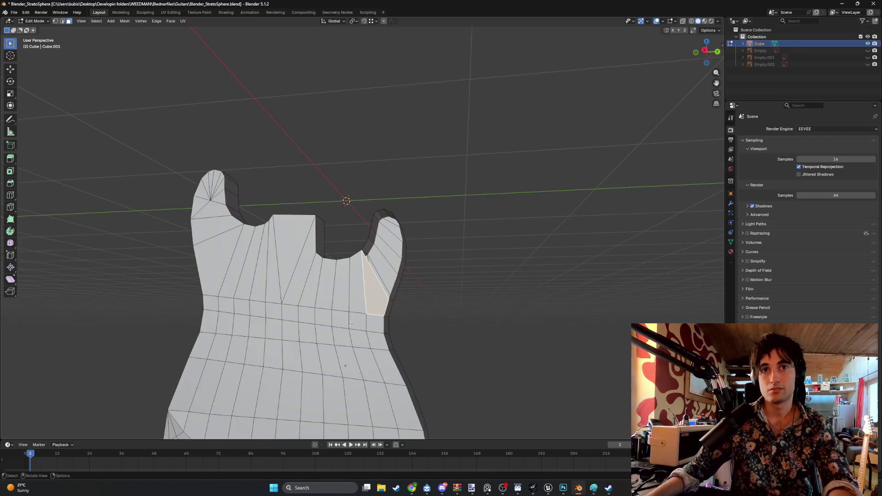
scroll(358, 287, "up", 1)
mouse_move(336, 269)
middle_mouse_down()
mouse_move(319, 264)
mouse_move(340, 273)
middle_mouse_up()
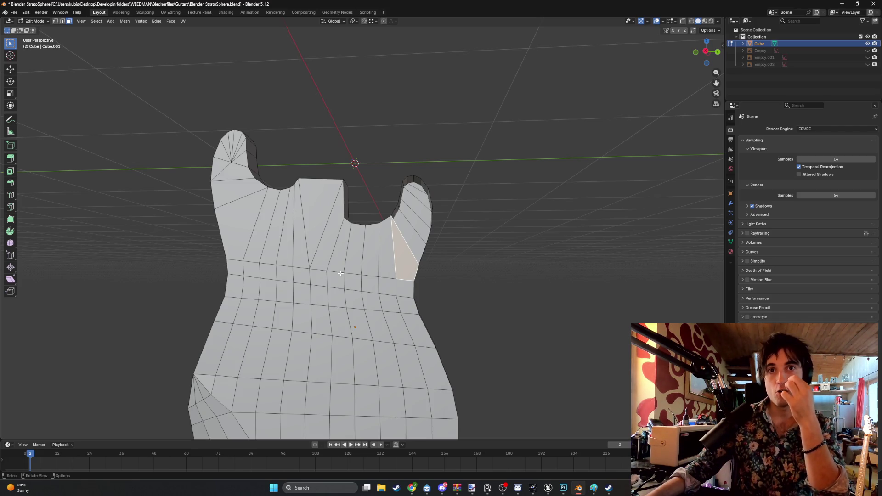
middle_click_drag(340, 273, 285, 337)
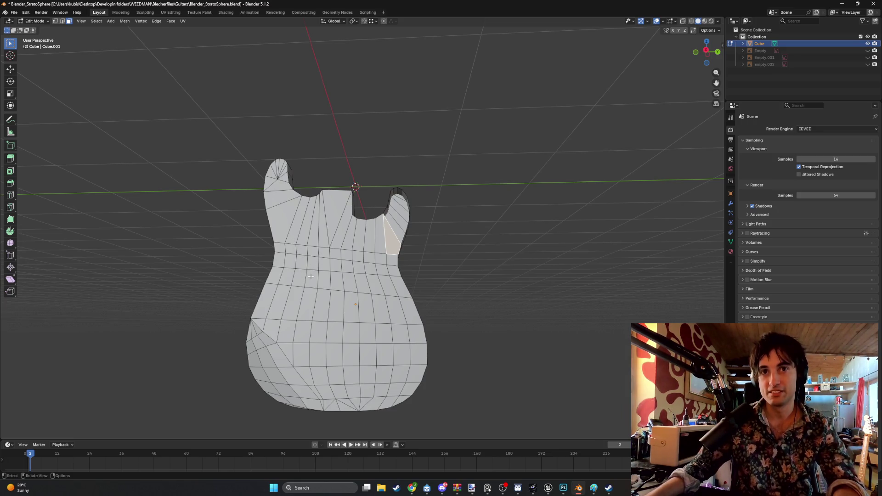
mouse_move(311, 276)
middle_mouse_down("alt")
mouse_move(248, 321)
mouse_move(330, 290)
middle_mouse_up("alt")
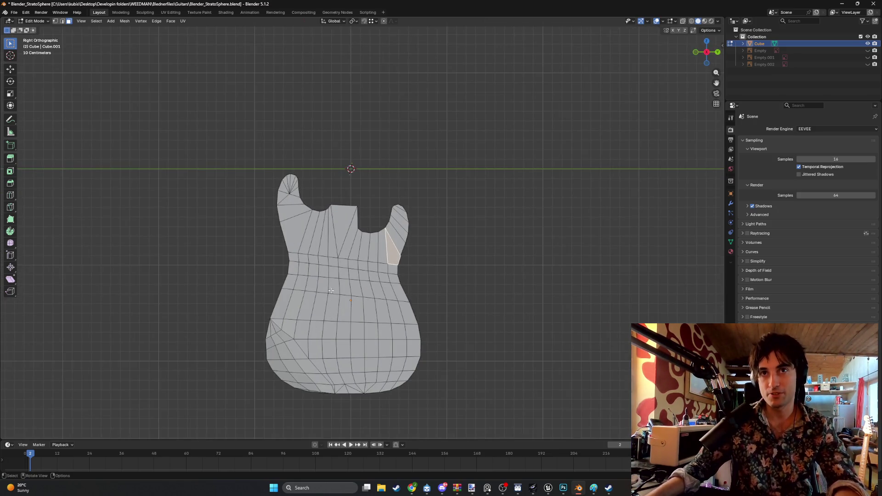
Select all, deselect the lower-left faces, and delete the remaining selected faces.
key("a")
mouse_move(198, 207)
middle_mouse_down()
mouse_move(277, 234)
mouse_move(311, 220)
mouse_move(385, 287)
middle_mouse_up()
mouse_move(409, 319)
middle_mouse_down()
mouse_move(318, 299)
mouse_move(307, 233)
middle_mouse_up()
scroll(339, 297, "up", 3)
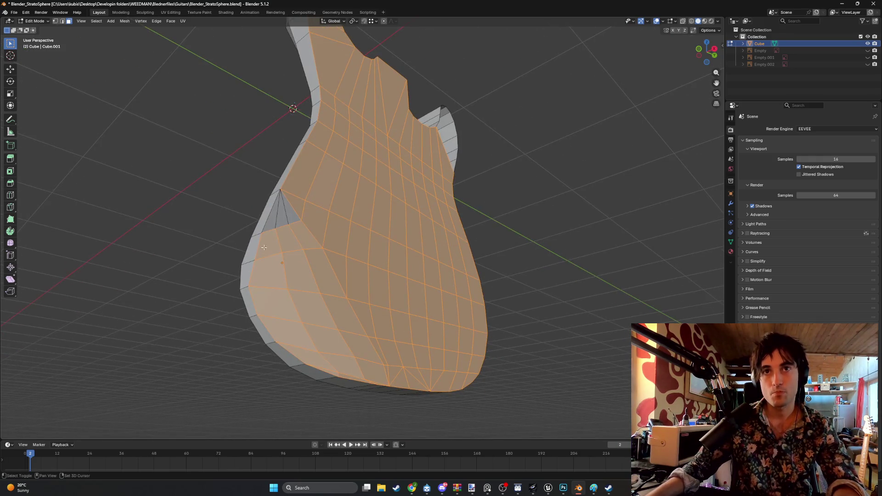
mouse_move(265, 280)
left_mouse_down("shift")
mouse_move(305, 275)
mouse_move(344, 309)
mouse_move(364, 351)
mouse_move(364, 380)
mouse_move(321, 362)
mouse_move(298, 305)
mouse_move(275, 298)
left_mouse_up("shift")
mouse_move(276, 299)
middle_mouse_down()
mouse_move(301, 303)
mouse_move(271, 294)
mouse_move(239, 257)
mouse_move(258, 202)
mouse_move(181, 270)
mouse_move(246, 278)
mouse_move(238, 243)
mouse_move(277, 261)
mouse_move(319, 180)
middle_mouse_up()
key("x")
left_click(257, 285)
Select the linked front faces, delete them, and inspect the hollowed body.
mouse_move(311, 128)
middle_mouse_down()
mouse_move(307, 181)
mouse_move(393, 193)
mouse_move(368, 178)
mouse_move(356, 199)
mouse_move(342, 166)
mouse_move(369, 207)
mouse_move(404, 208)
mouse_move(359, 211)
middle_mouse_up()
key("ctrl+l")
scroll(405, 200, "down", 1)
key("x")
left_click(403, 203)
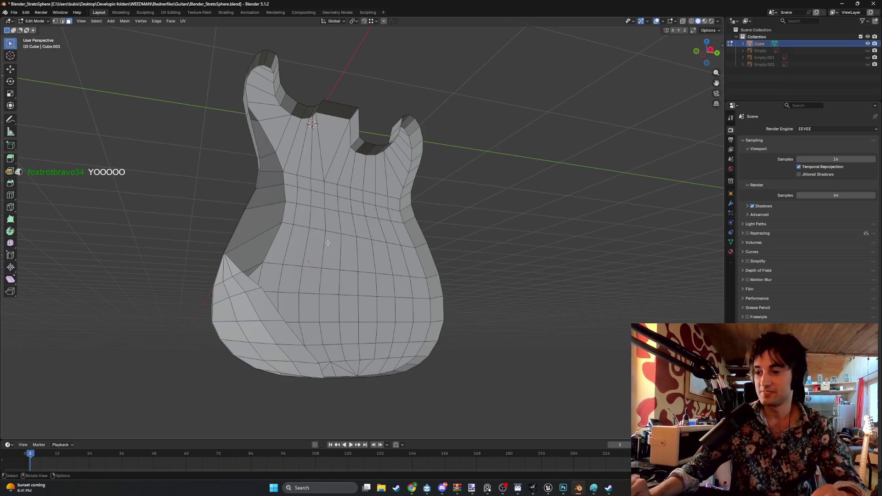
mouse_move(308, 243)
middle_mouse_down()
mouse_move(349, 248)
mouse_move(274, 252)
middle_mouse_up()
mouse_move(303, 139)
middle_mouse_down()
mouse_move(349, 161)
mouse_move(264, 184)
mouse_move(290, 187)
mouse_move(267, 188)
mouse_move(283, 190)
mouse_move(309, 149)
mouse_move(320, 193)
mouse_move(295, 183)
mouse_move(321, 199)
mouse_move(291, 206)
middle_mouse_up()
mouse_move(284, 236)
middle_mouse_down()
mouse_move(340, 235)
mouse_move(282, 247)
mouse_move(298, 254)
mouse_move(246, 258)
mouse_move(254, 262)
middle_mouse_up()
Move the selected vertex along the global X axis and confirm its position.
key("g")
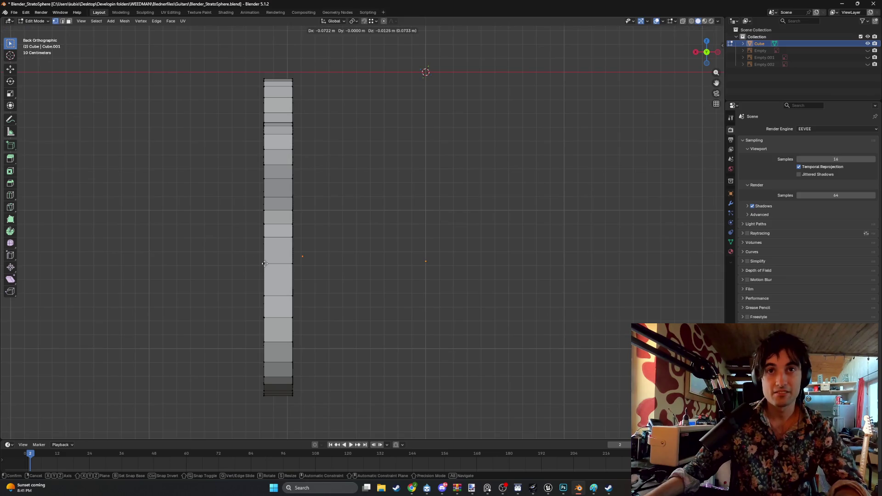
key("x")
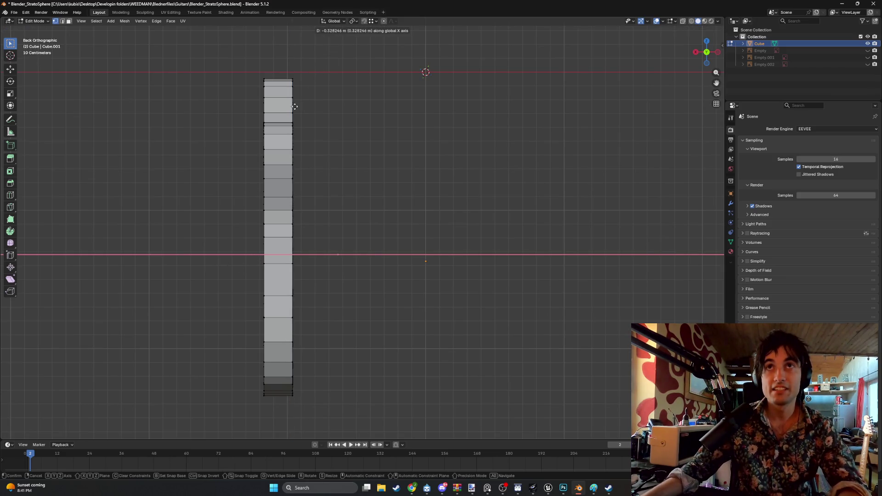
left_click(261, 257)
mouse_move(230, 255)
middle_mouse_down()
mouse_move(295, 249)
mouse_move(314, 224)
middle_mouse_up()
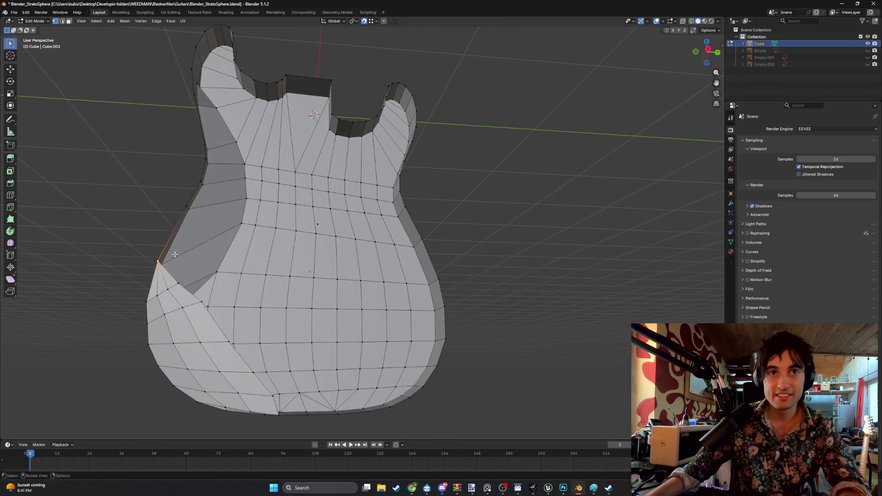
Select the left body outline vertex together with the fan-centre vertex.
left_click(315, 222, "shift")
mouse_move(316, 223)
middle_mouse_down("shift")
mouse_move(197, 267)
mouse_move(183, 252)
mouse_move(176, 259)
middle_mouse_up("shift")
left_click(185, 261, "shift")
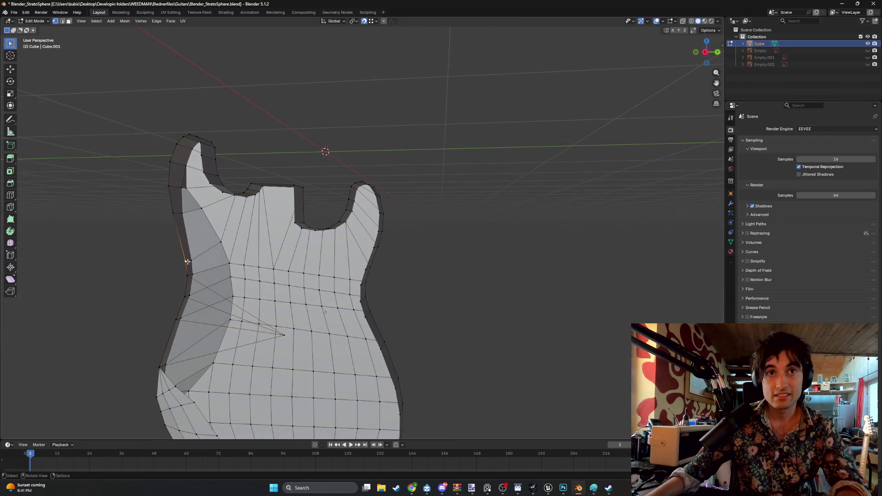
left_click(282, 334, "shift")
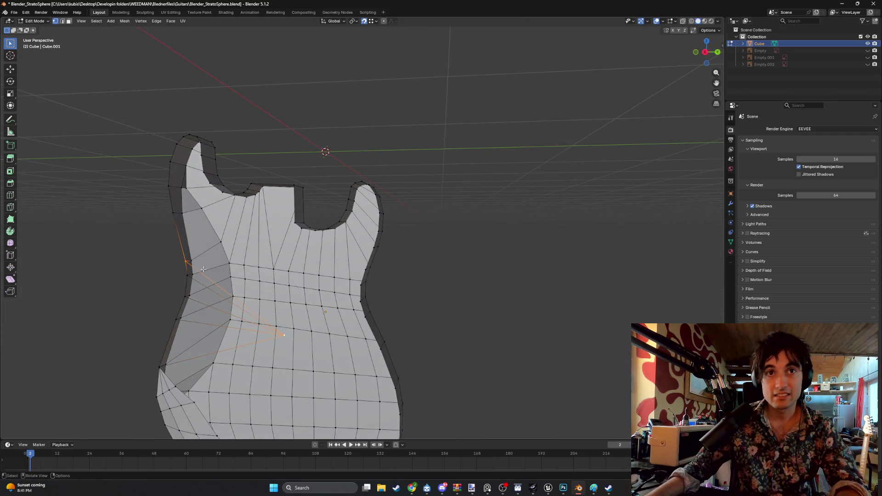
left_click(175, 216)
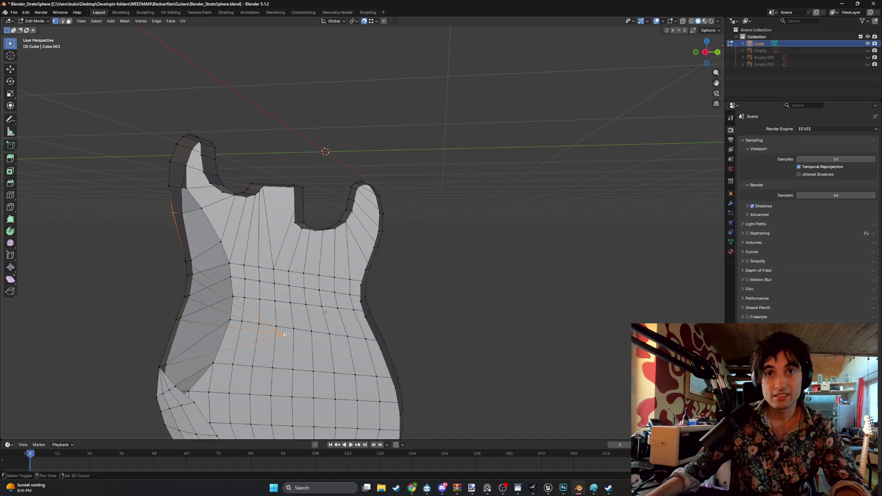
left_click(168, 186)
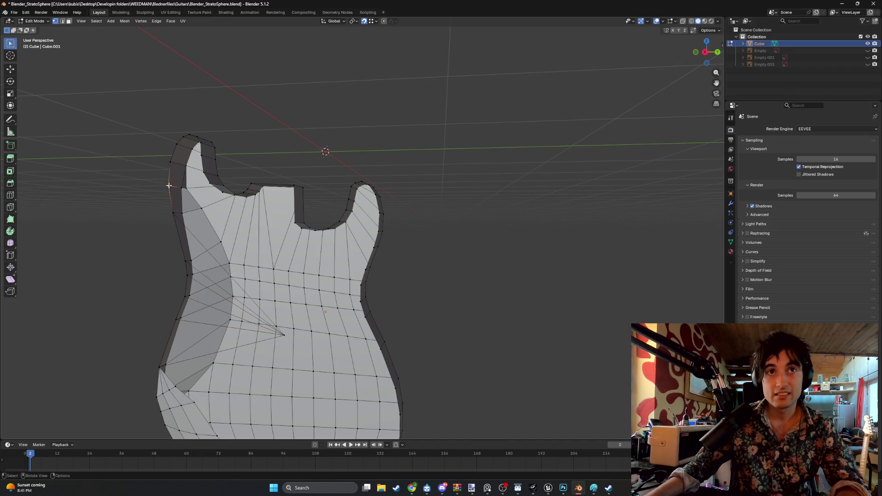
left_click(285, 334, "shift")
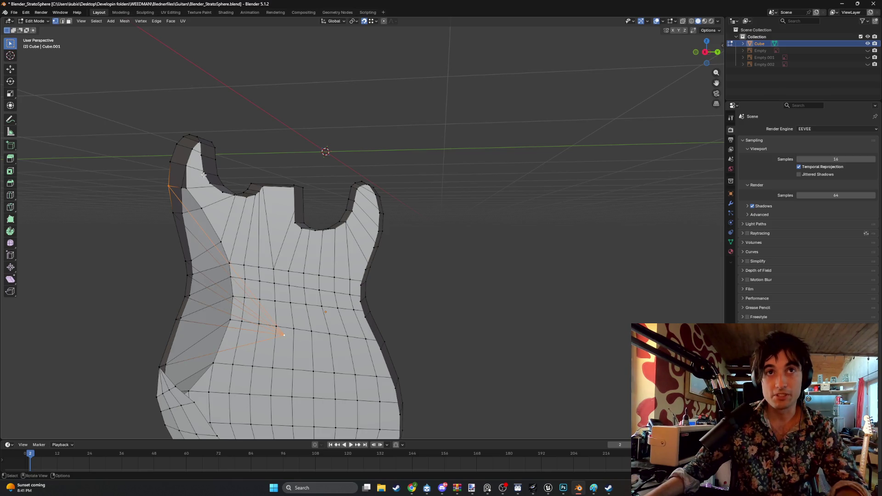
Select the top-left horn outline vertex paired with the fan-centre vertex.
middle_click_drag(205, 191, 320, 205)
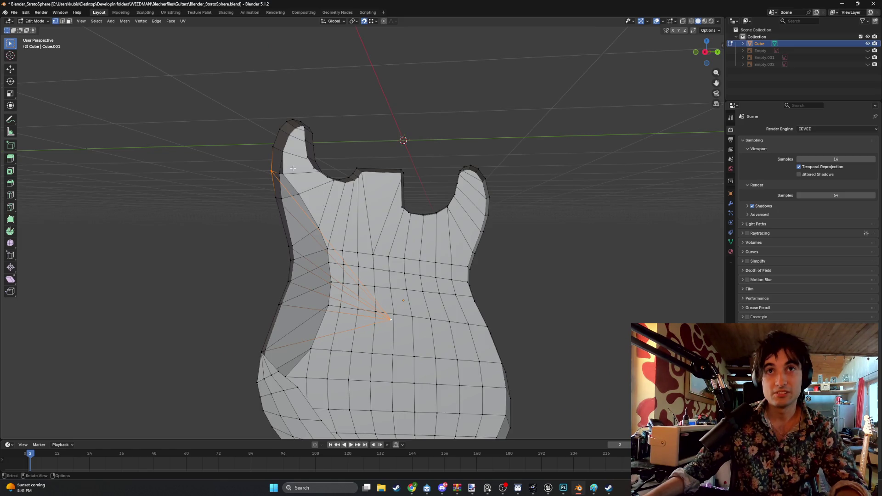
left_click(273, 149)
left_click(392, 319, "shift")
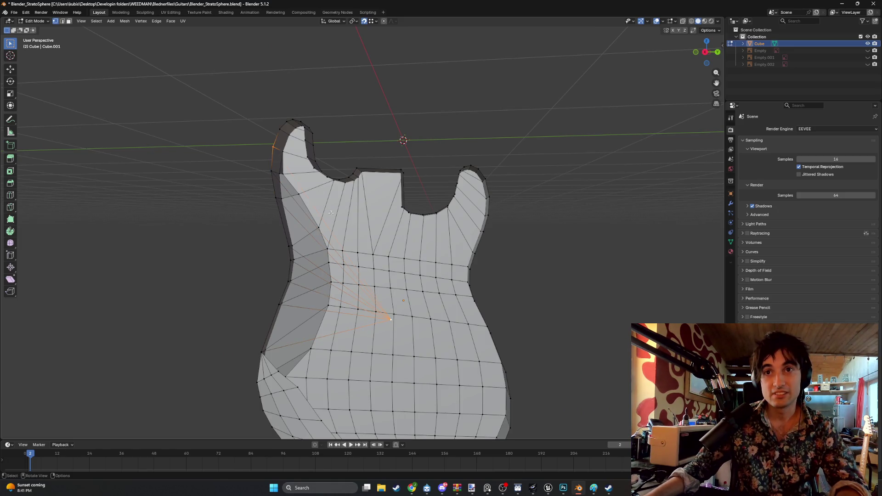
left_click(279, 130)
left_click(392, 319, "shift")
mouse_move(335, 217)
middle_mouse_down()
mouse_move(301, 169)
mouse_move(318, 202)
middle_mouse_up()
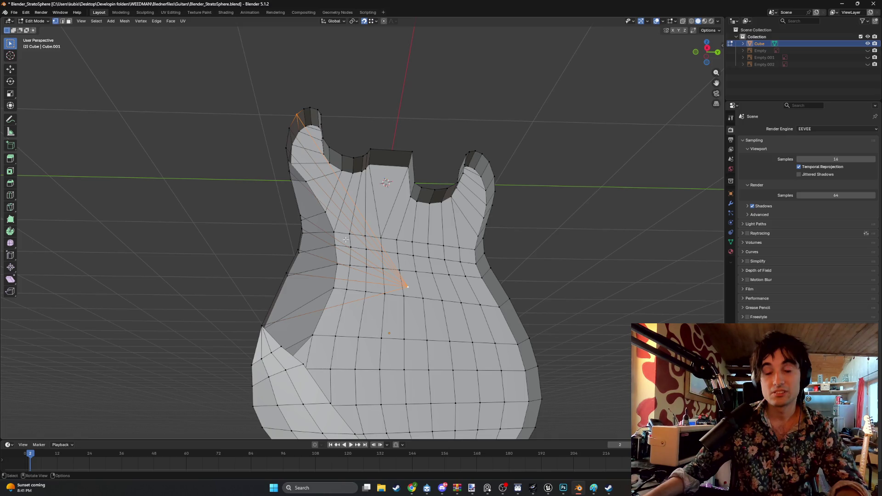
Start and cancel moves of the horn and fan-centre vertices, leaving them in place.
key("g")
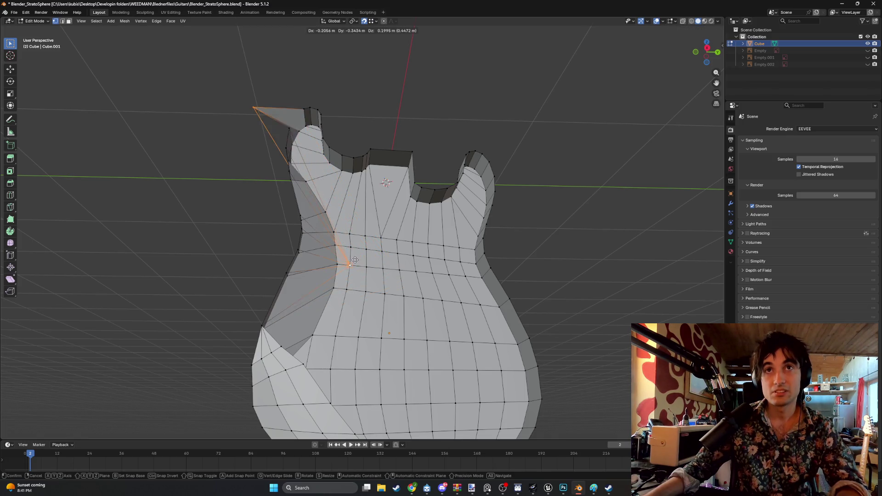
key("Escape")
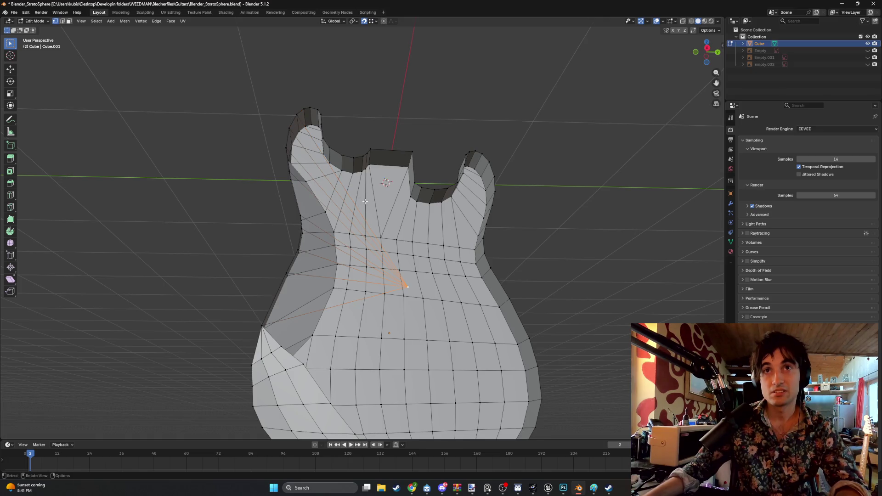
key("g")
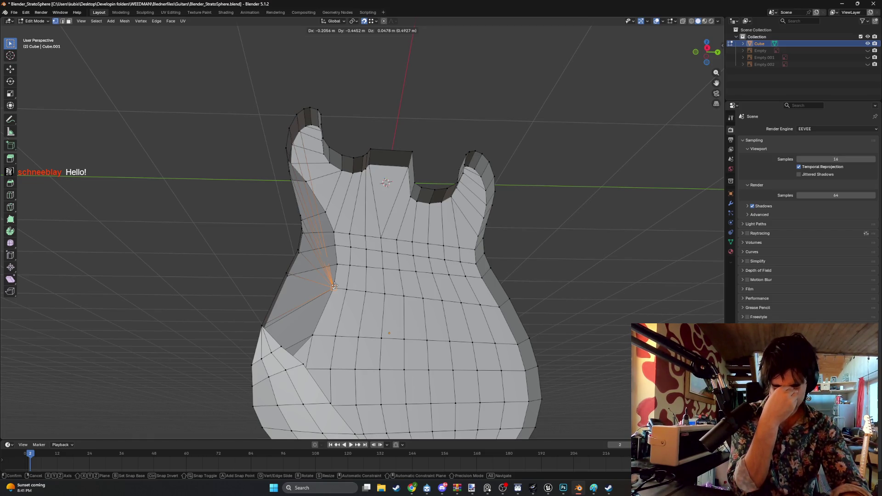
key("Escape")
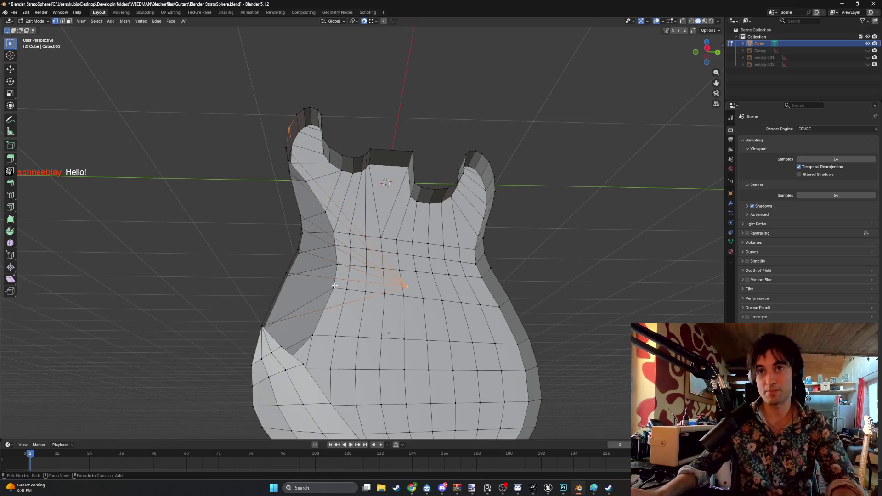
Undo the long fan edges and select all the body's front faces in face mode.
key("ctrl+z")
key("ctrl+z")
key("ctrl+z")
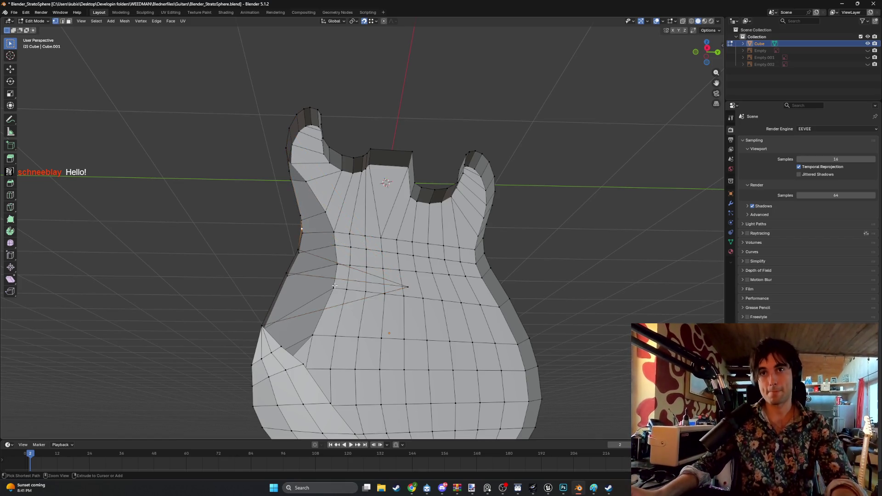
key("3")
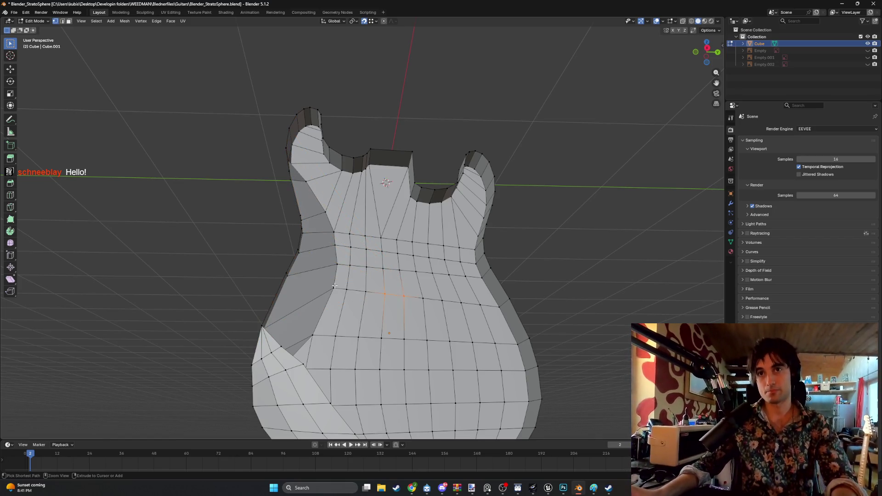
key("l")
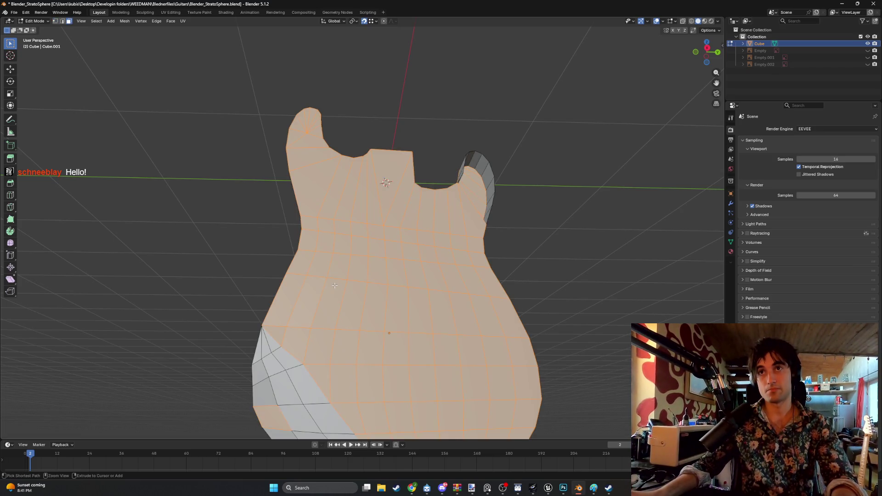
mouse_move(355, 373)
middle_mouse_down()
mouse_move(400, 329)
mouse_move(405, 351)
middle_mouse_up()
middle_click_drag(352, 282, 329, 331)
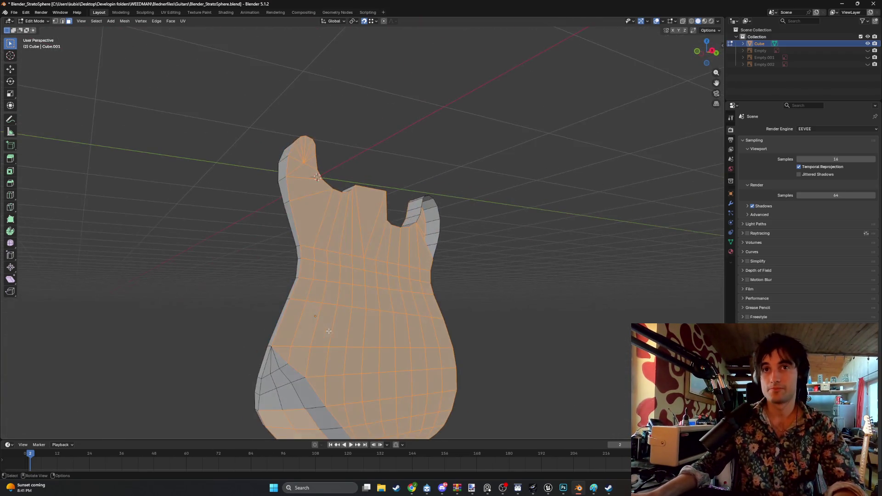
scroll(301, 341, "up", 2)
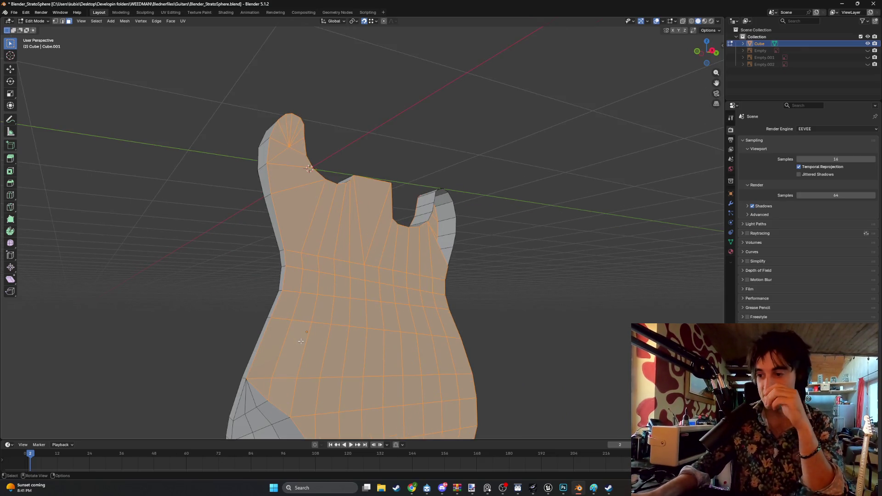
middle_click_drag(322, 322, 256, 243)
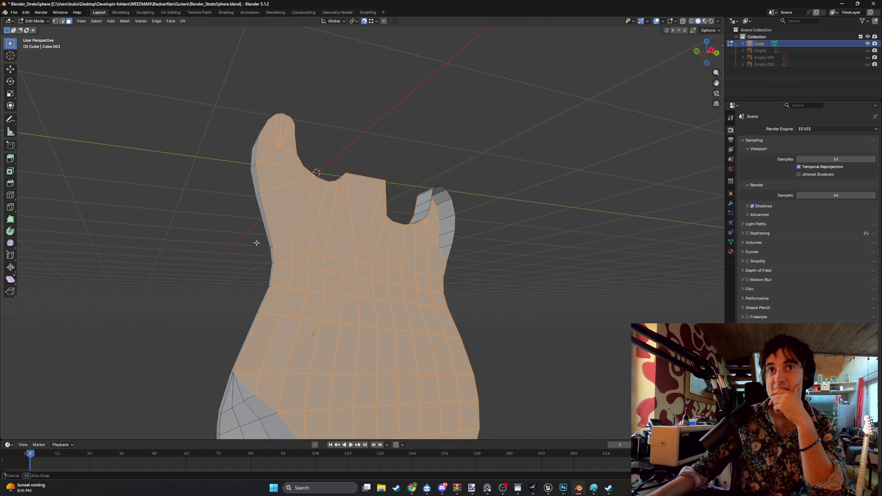
middle_click_drag(256, 243, 254, 239)
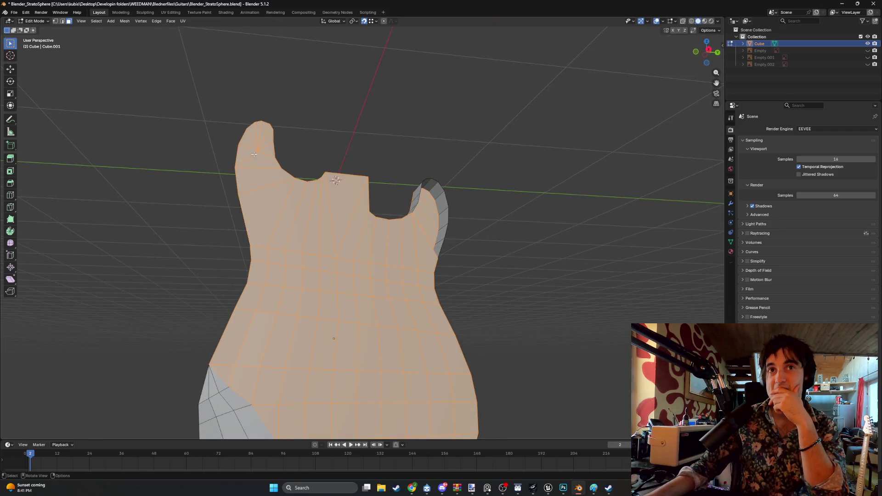
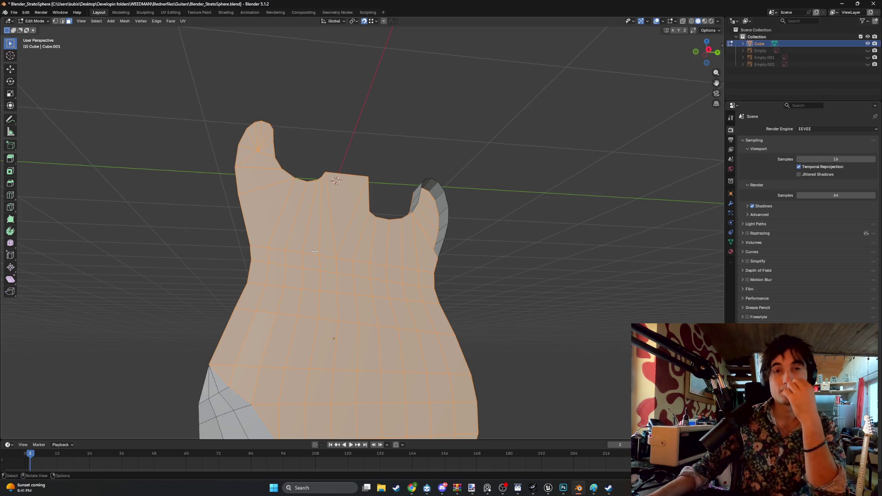
Zoom out and orbit to inspect the guitar body from the side, then bring up the PS1-style objects tutorial in Chrome.
scroll(315, 251, "down", 1)
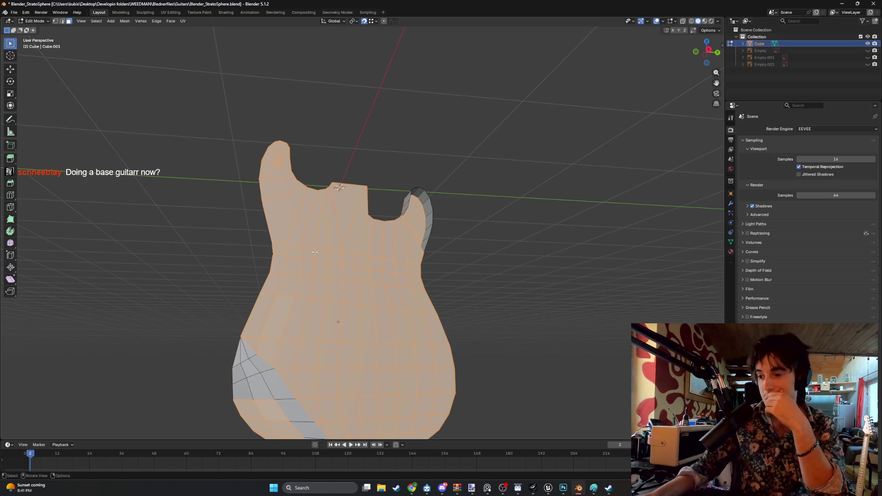
mouse_move(314, 251)
middle_mouse_down()
mouse_move(218, 296)
mouse_move(418, 305)
mouse_move(437, 252)
mouse_move(608, 230)
mouse_move(457, 270)
mouse_move(433, 266)
mouse_move(419, 153)
mouse_move(418, 280)
mouse_move(438, 238)
middle_mouse_up()
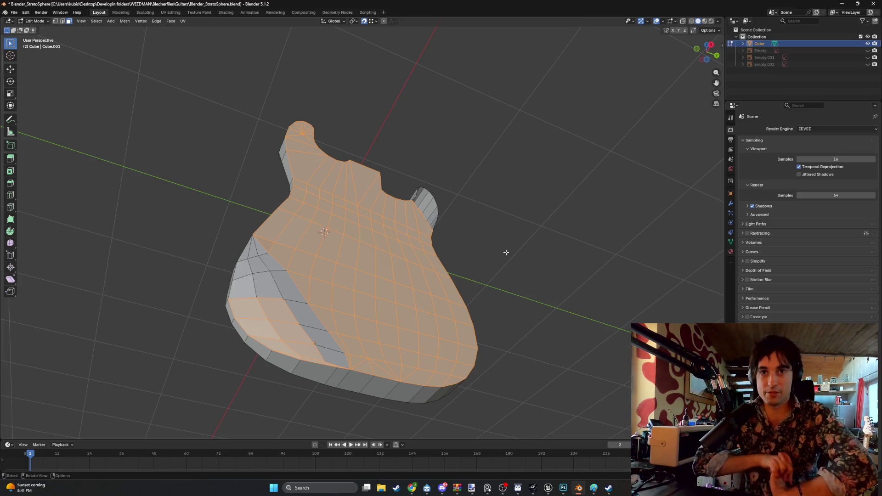
left_click(406, 490)
left_click(47, 4)
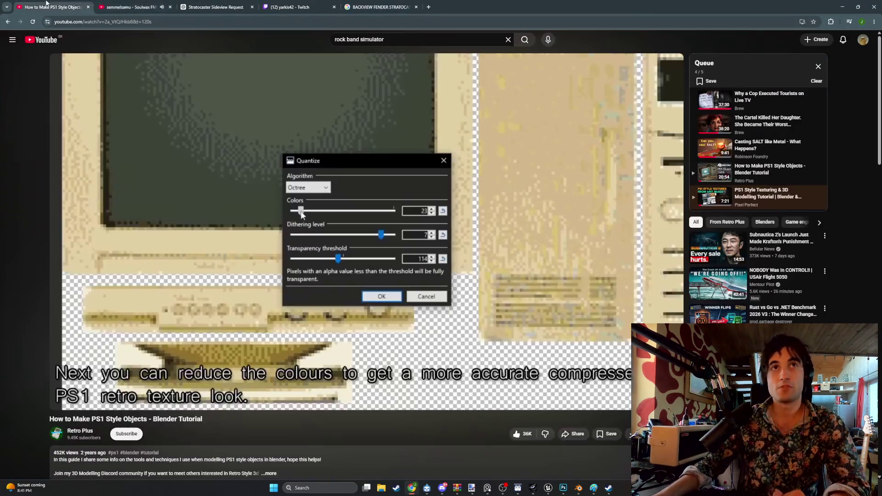
Seek the Soulwax FM mix to 57:04 so Breathless plays, then go back to Blender.
left_click(127, 7)
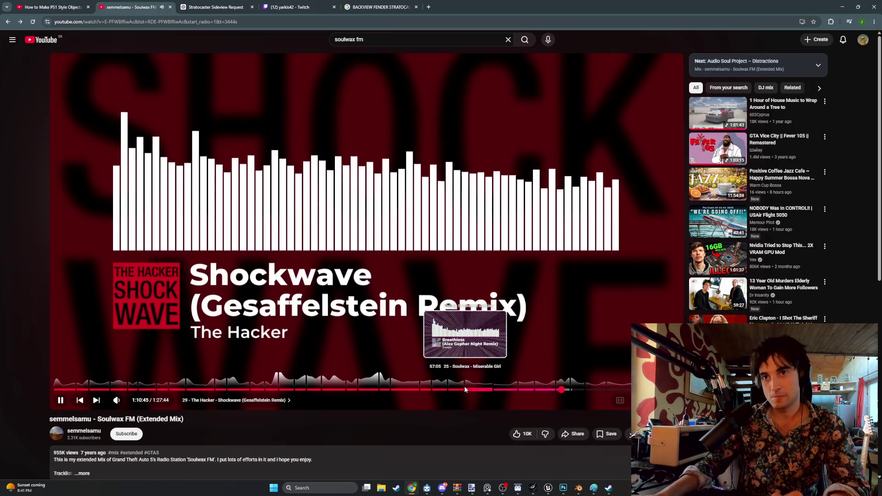
left_click(465, 390)
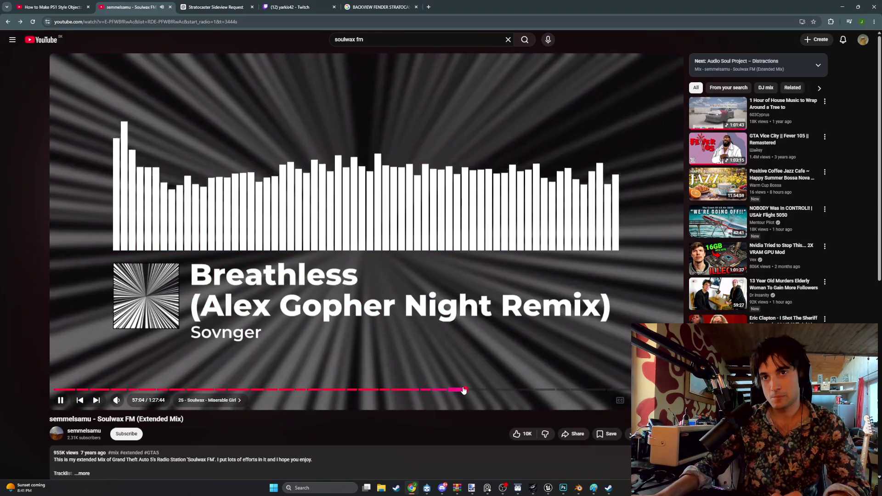
key("alt+Tab")
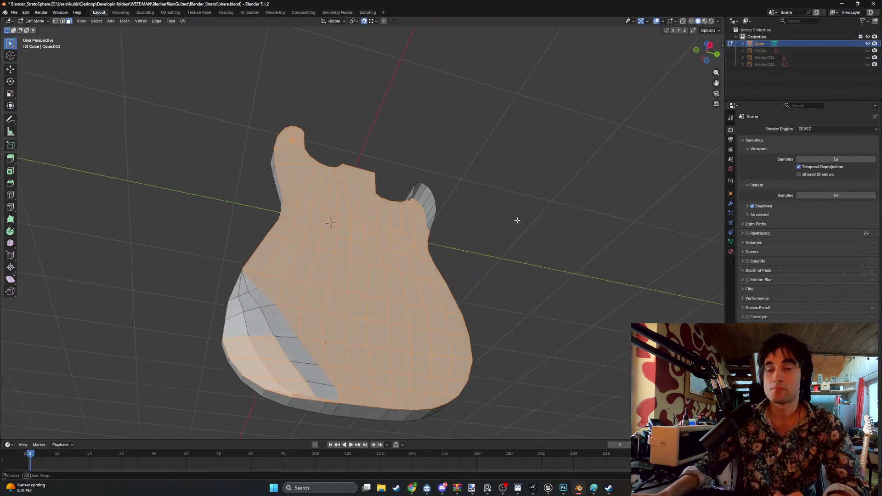
Inset the selected top faces to form a border ring along the body's outer contour.
middle_click_drag(517, 220, 500, 207)
scroll(499, 207, "up", 5)
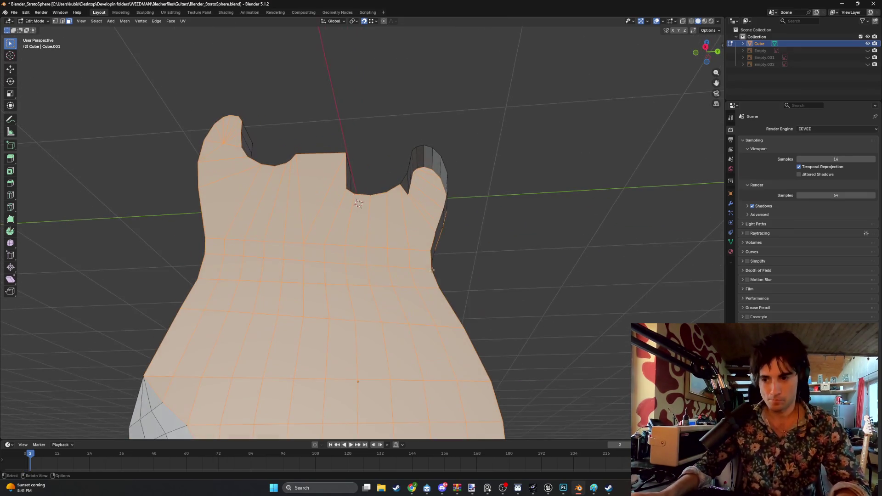
mouse_move(431, 270)
middle_mouse_down()
mouse_move(388, 260)
mouse_move(428, 253)
middle_mouse_up()
key("i")
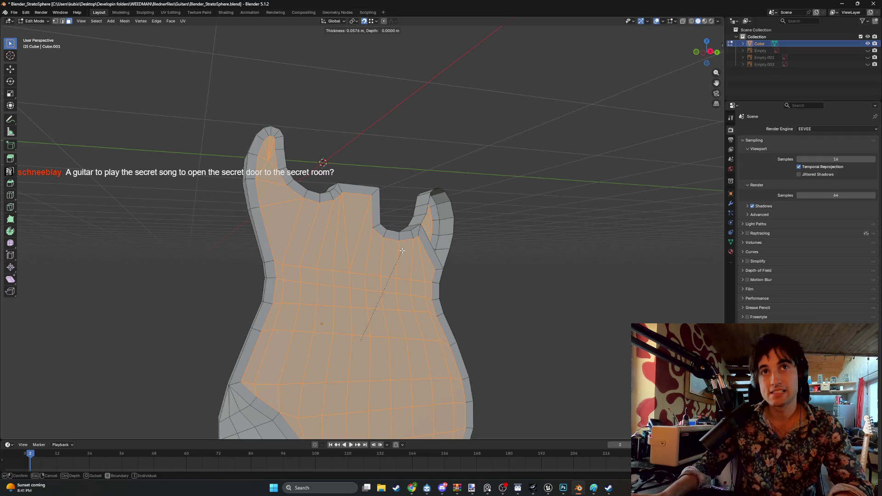
left_click(405, 251)
Look at the body from above and select a side face along the border.
mouse_move(405, 251)
middle_mouse_down()
mouse_move(373, 242)
mouse_move(382, 235)
middle_mouse_up()
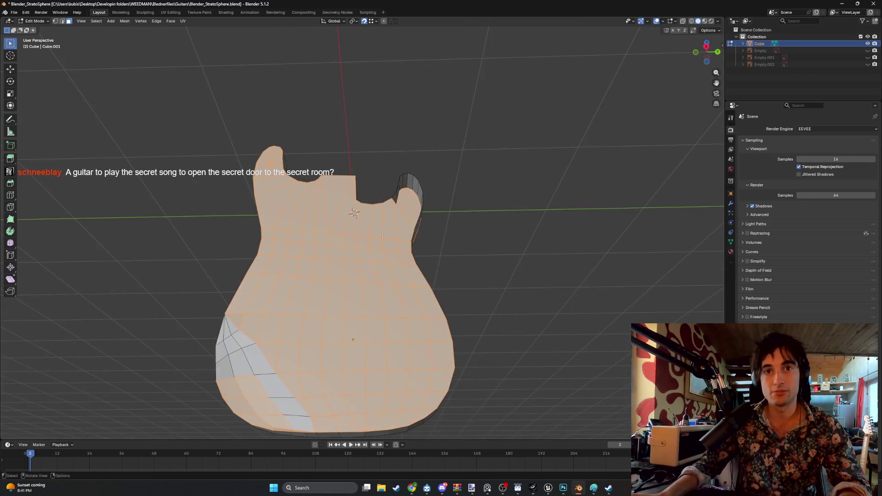
mouse_move(320, 221)
middle_mouse_down()
mouse_move(309, 288)
mouse_move(248, 263)
middle_mouse_up()
left_click(308, 288)
scroll(248, 264, "up", 4)
left_click(248, 270)
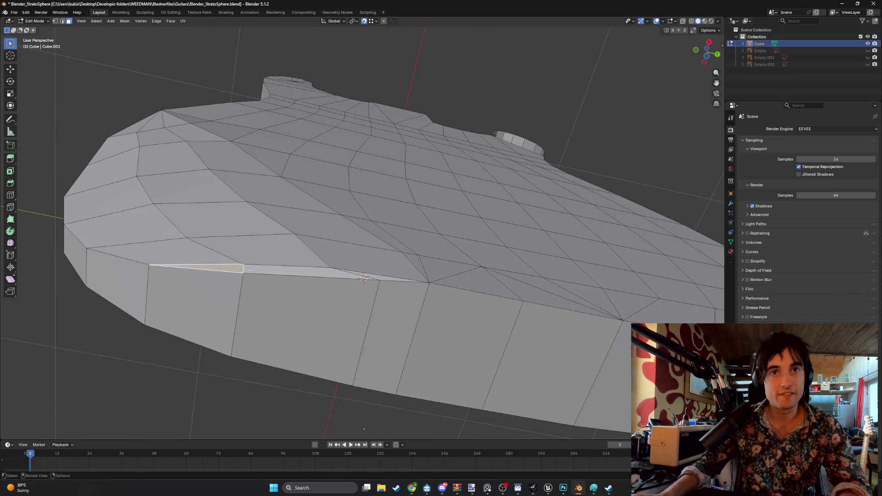
Select the thin sliver faces along the border edge and delete them.
left_click(276, 269, "shift")
mouse_move(287, 271)
middle_mouse_down()
mouse_move(280, 277)
mouse_move(293, 271)
middle_mouse_up()
left_click(334, 293, "shift")
key("x")
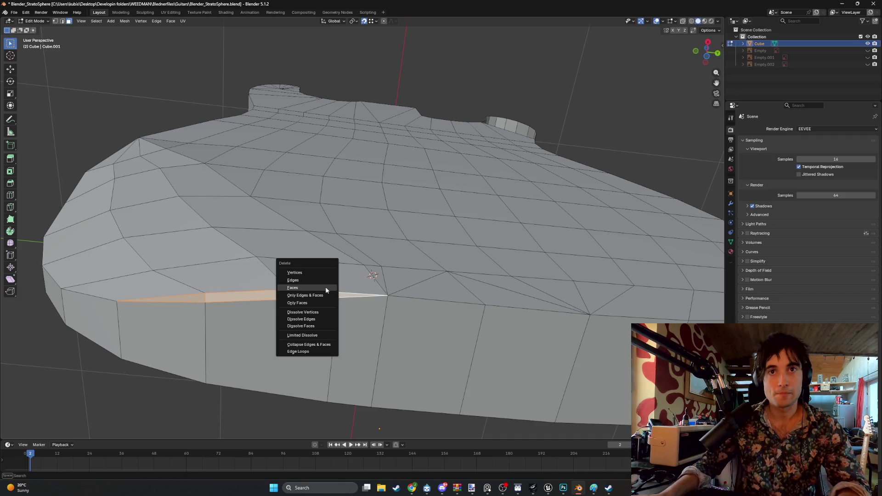
left_click(325, 286)
middle_click_drag(325, 287, 320, 295)
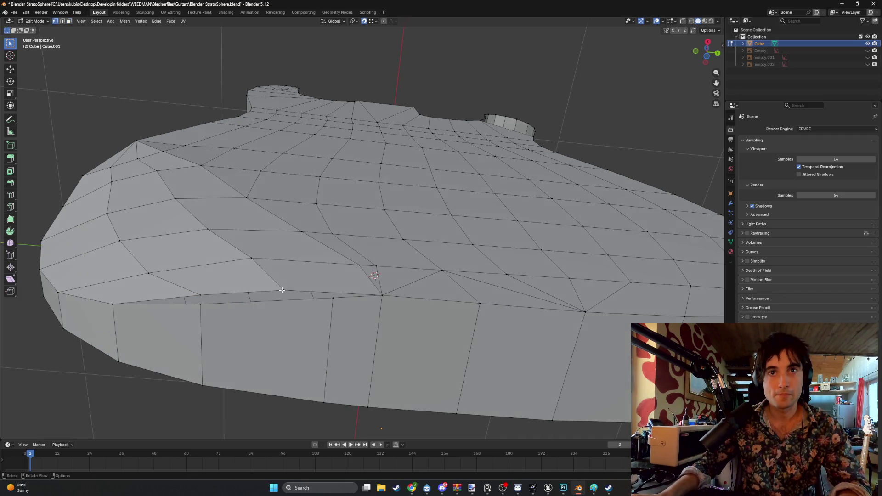
Move the stray border vertex onto its neighbouring vertex.
left_click(281, 290)
key("g")
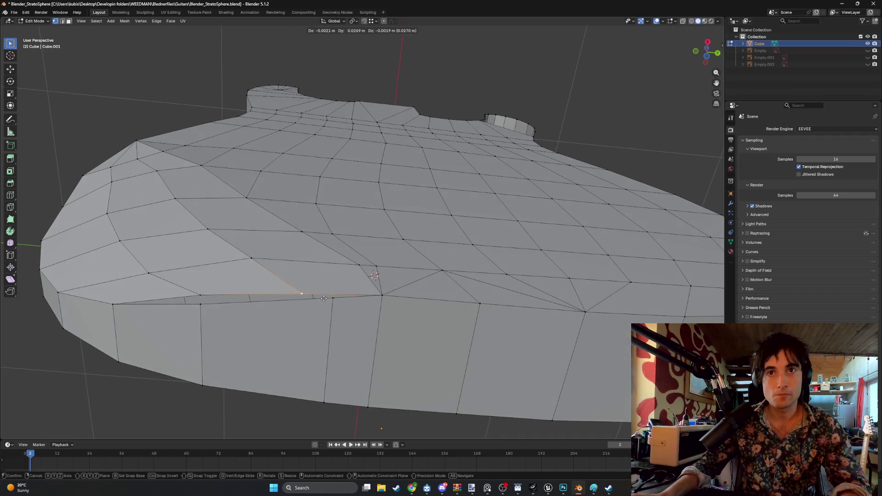
key("y")
right_click(338, 302)
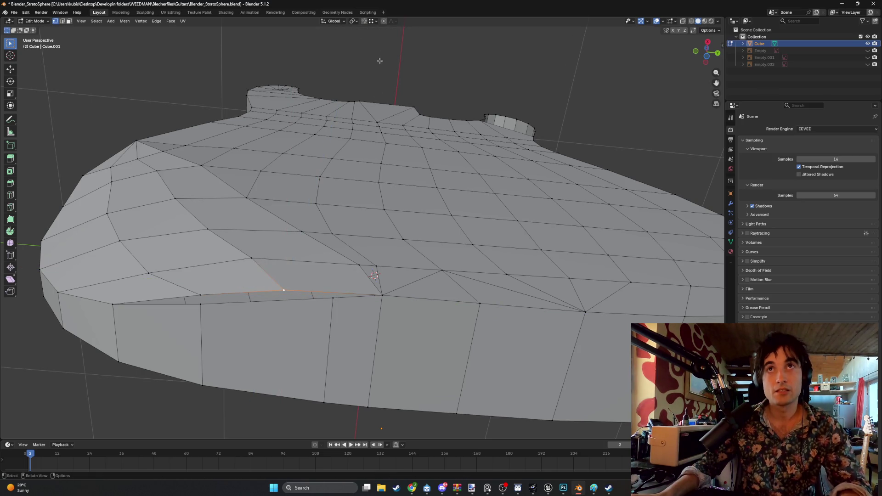
left_click_drag(284, 291, 334, 301)
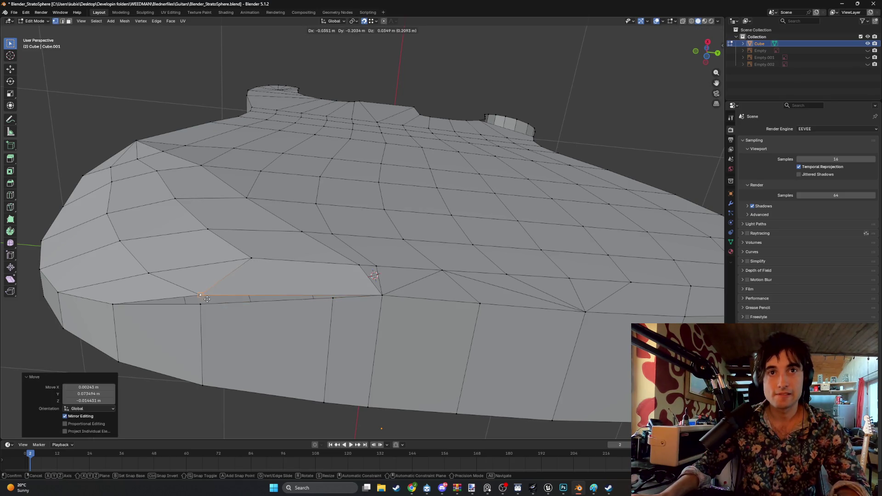
left_click_drag(201, 297, 201, 298)
Select three side faces and add a centred edge loop through them.
mouse_move(201, 298)
middle_mouse_down()
mouse_move(349, 272)
mouse_move(337, 271)
middle_mouse_up()
key("3")
left_click(287, 278)
left_click(400, 312, "shift")
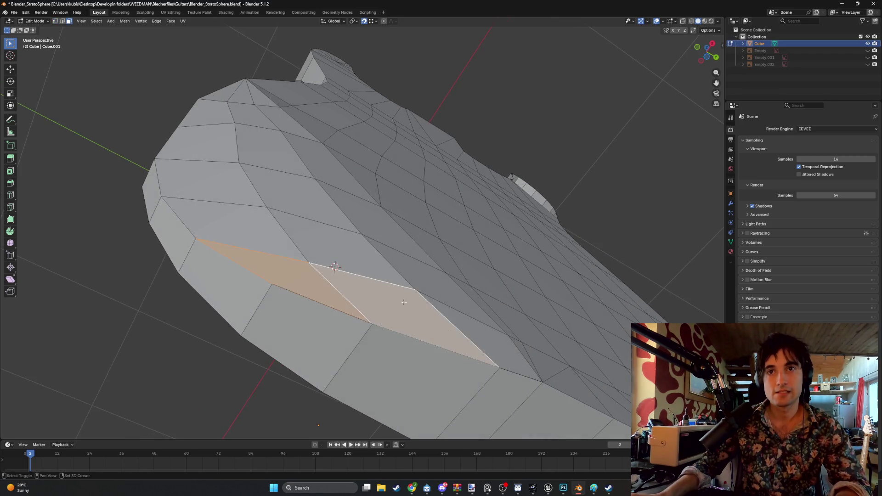
left_click(453, 318, "shift")
middle_click_drag(453, 318, 414, 305)
key("ctrl+r")
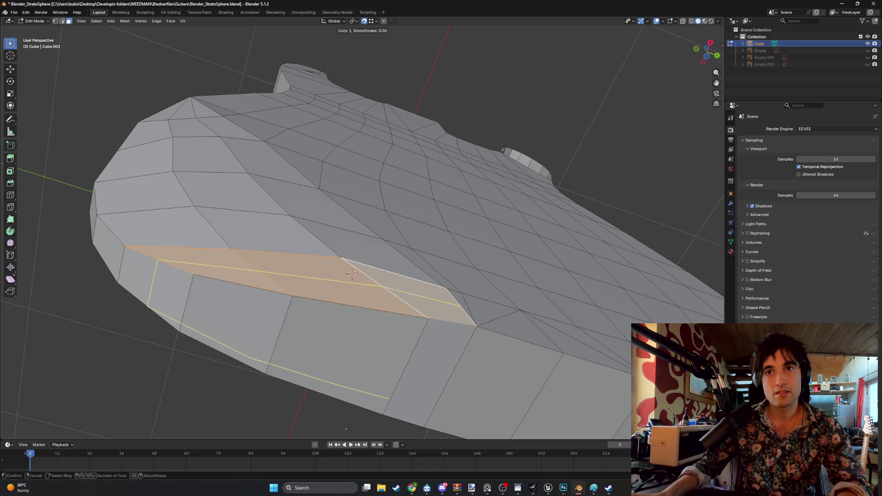
left_click(409, 293)
right_click(388, 292)
mouse_move(388, 293)
middle_mouse_down()
mouse_move(334, 309)
mouse_move(280, 299)
mouse_move(325, 271)
mouse_move(271, 293)
mouse_move(304, 203)
middle_mouse_up()
Cut a new edge loop around the right horn and select the loop along its ridge.
key("2")
key("ctrl+r")
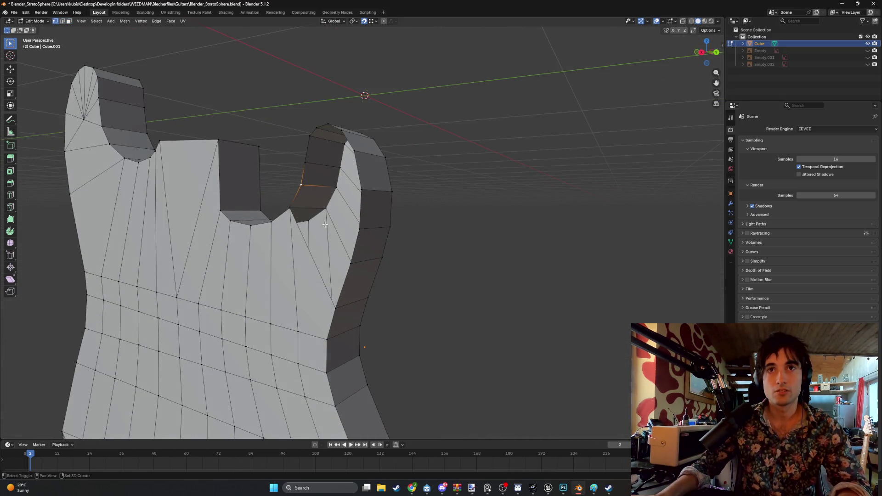
left_click(317, 163)
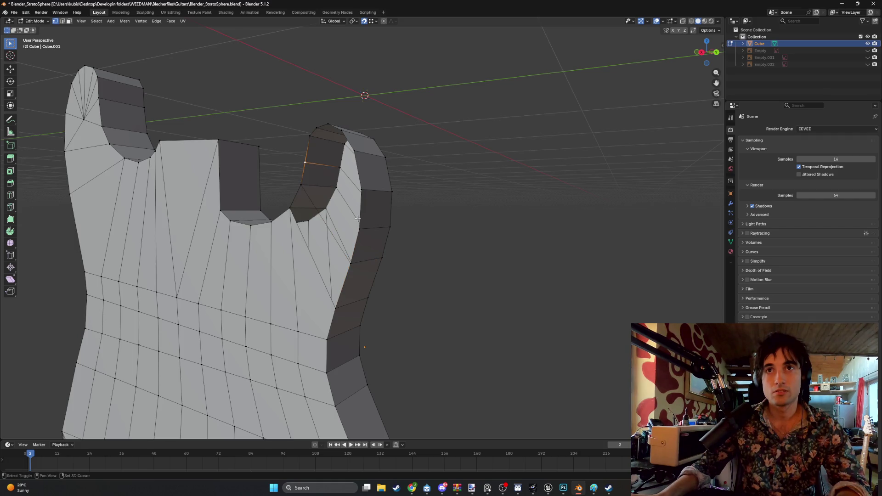
left_click(309, 138, "alt")
left_click(360, 190, "alt+shift")
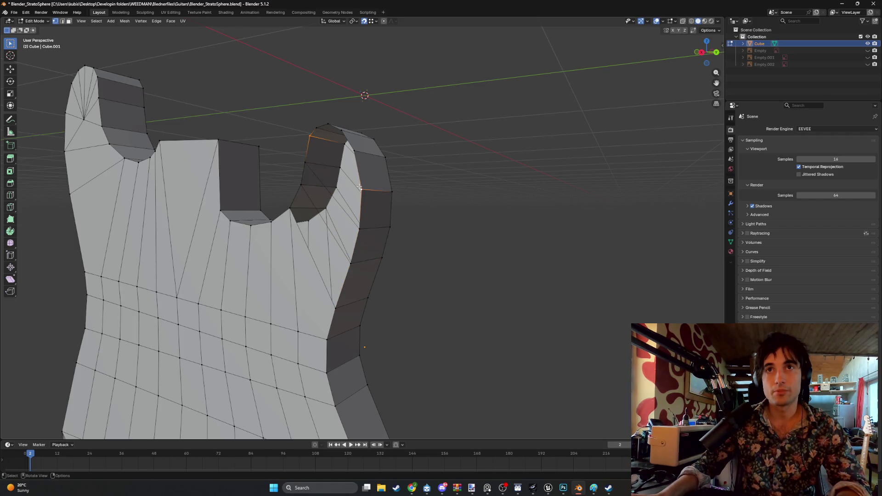
scroll(329, 132, "up", 3)
middle_click_drag(329, 131, 328, 177, "shift")
left_click(297, 153, "alt")
left_click(378, 205, "alt+shift")
left_click(326, 143, "alt")
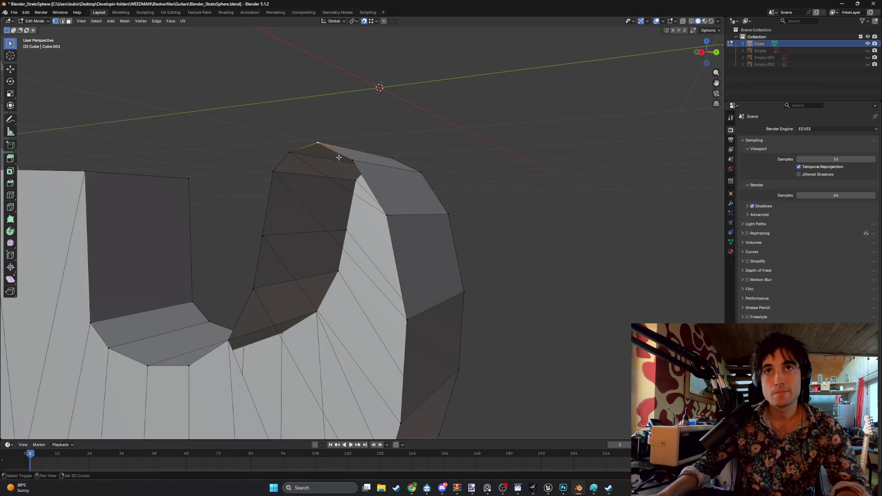
middle_click_drag(346, 175, 348, 175)
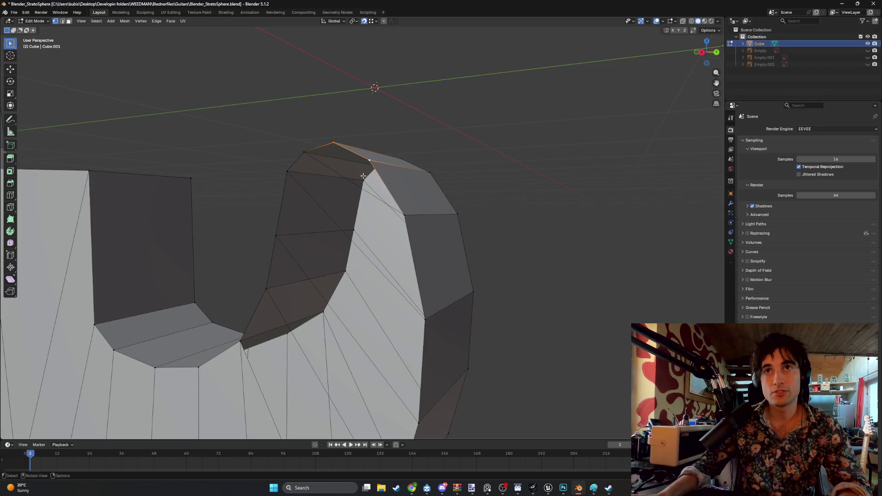
Select edge pairs on the horn's inner side and fill faces between them.
left_click(342, 177)
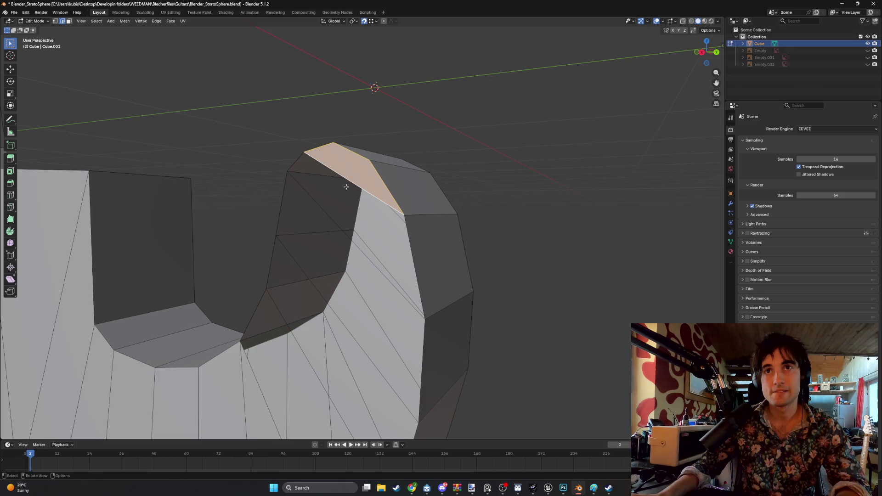
left_click(335, 244)
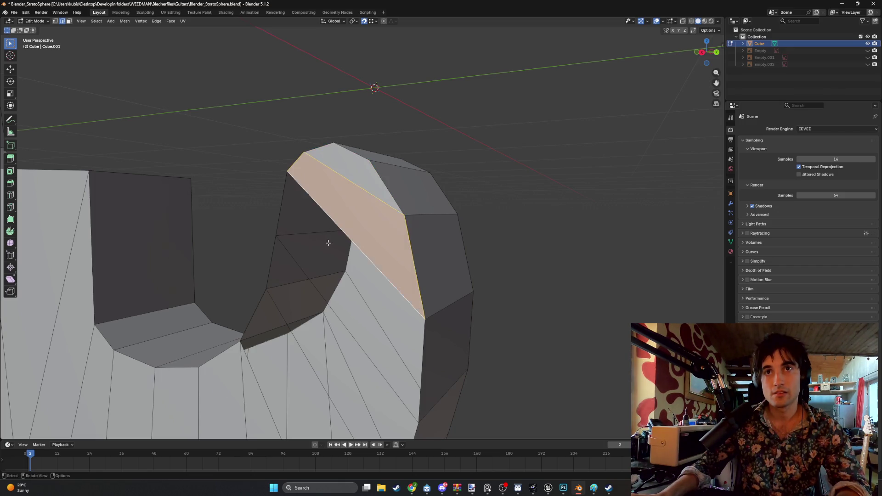
scroll(339, 246, "down", 2)
middle_click_drag(321, 258, 306, 250)
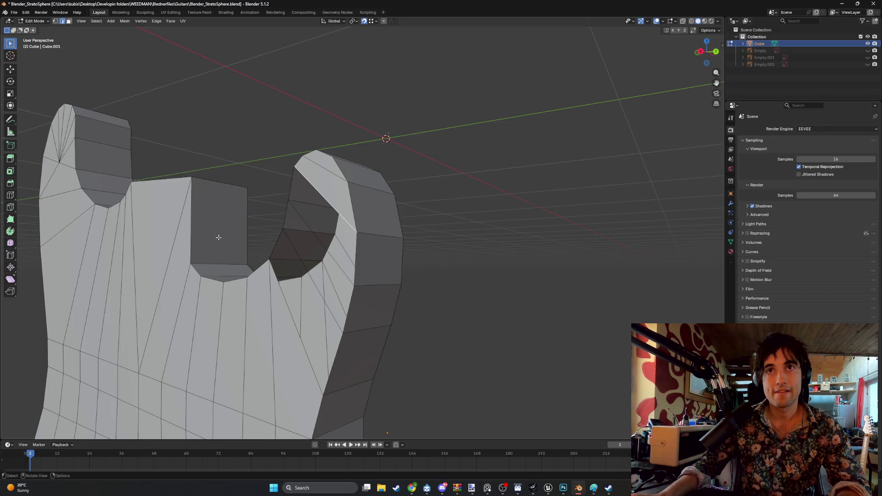
left_click(310, 232, "shift")
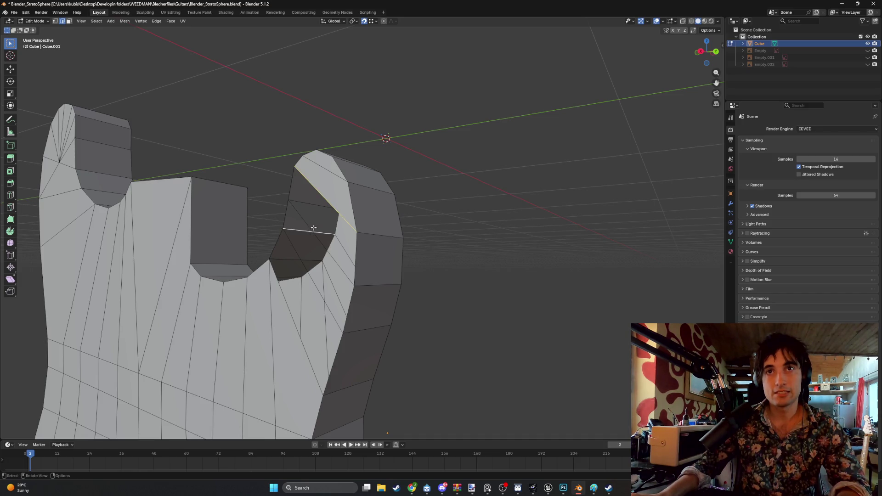
key("f")
key("f")
key("ctrl+z")
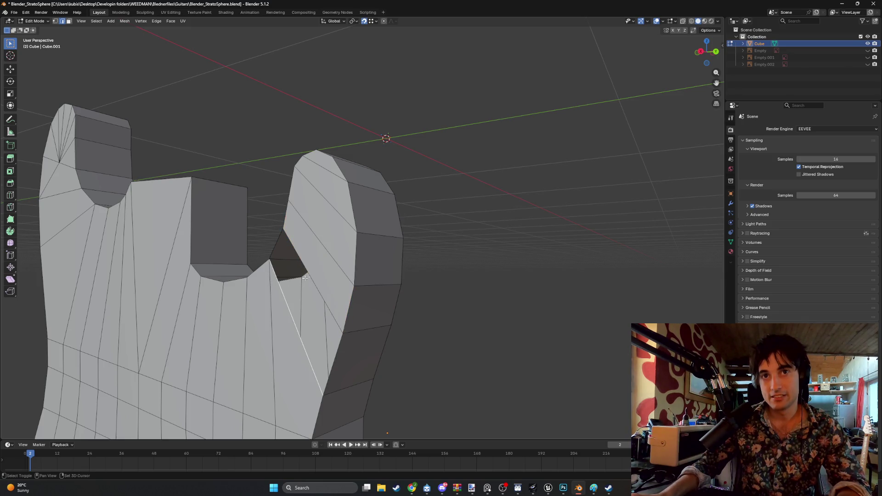
key("ctrl+shift+z")
middle_click_drag(288, 287, 327, 244)
key("ctrl+z")
key("ctrl+z")
key("ctrl+z")
key("ctrl+shift+z")
key("ctrl+shift+z")
key("ctrl+shift+z")
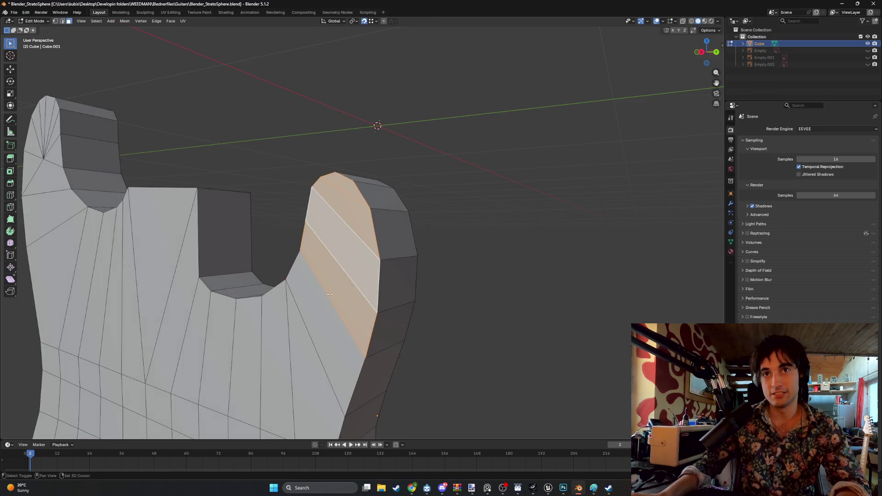
Try an inset on the horn, cancel it, and select the left horn's top faces.
key("i")
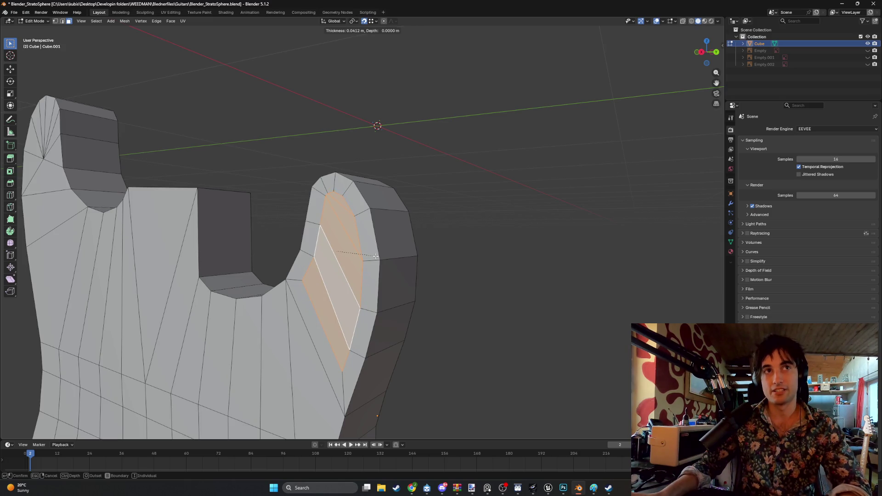
key("Escape")
left_click(37, 135)
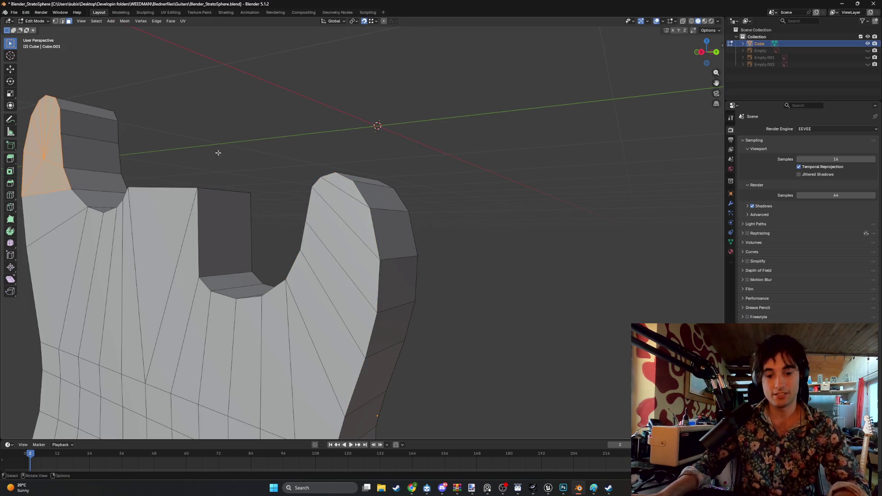
Inset the left horn's top faces and delete the horn tip's central fan vertex.
key("i")
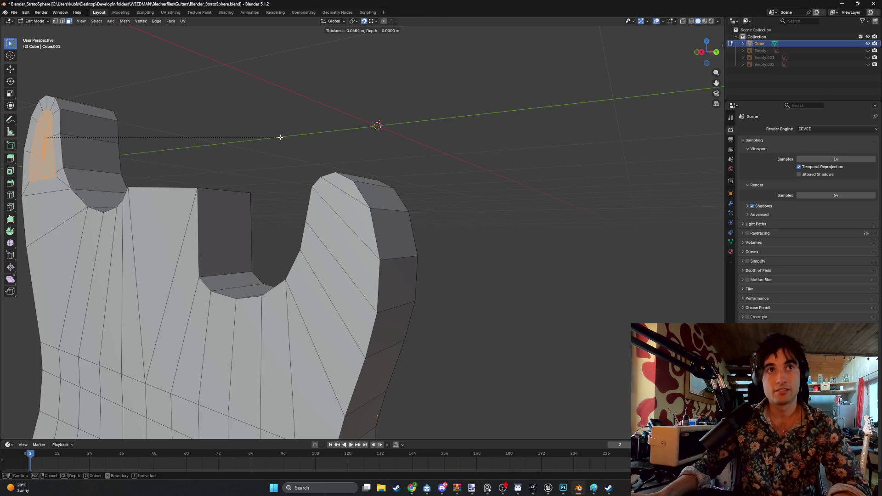
left_click(277, 136)
key("KP_Decimal")
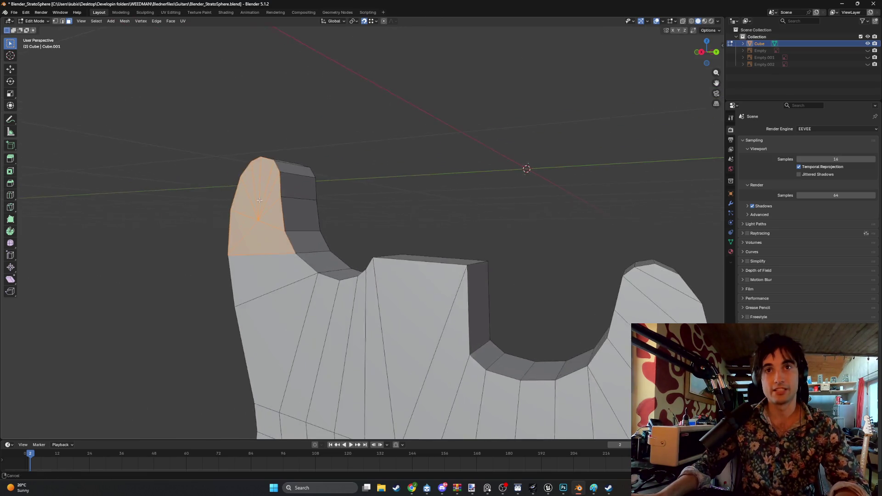
key("1")
left_click(313, 215)
key("x")
left_click(298, 216)
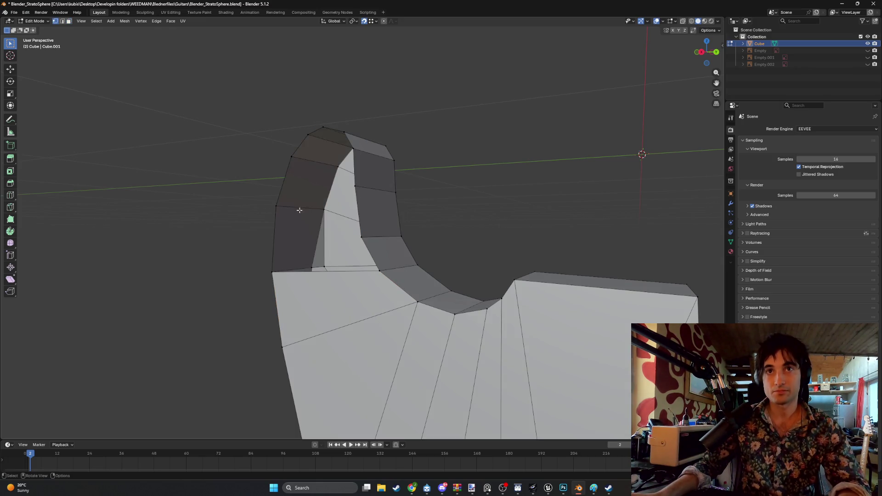
Connect opposite corner vertices across the opened horn tip with two new edges.
middle_click_drag(326, 217, 320, 155)
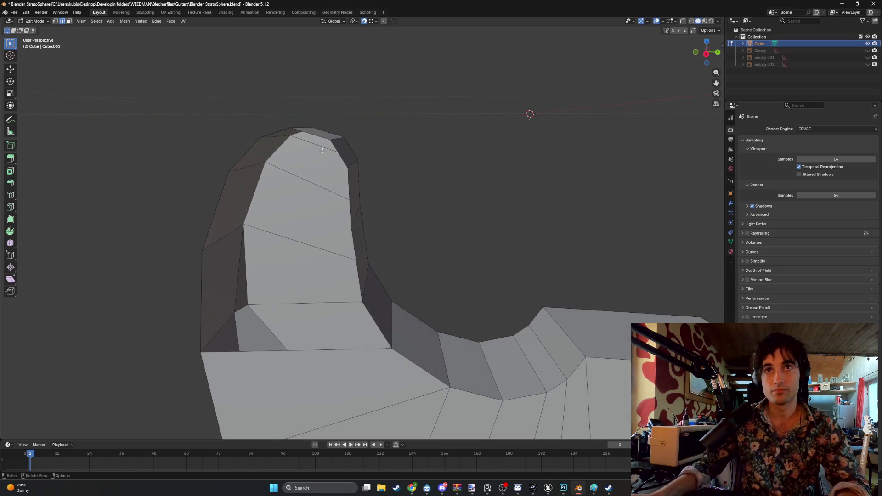
left_click(261, 137)
left_click(343, 171, "shift")
left_click(230, 171)
middle_click_drag(349, 224, 331, 219)
left_click(331, 219, "shift")
key("j")
left_click(196, 240)
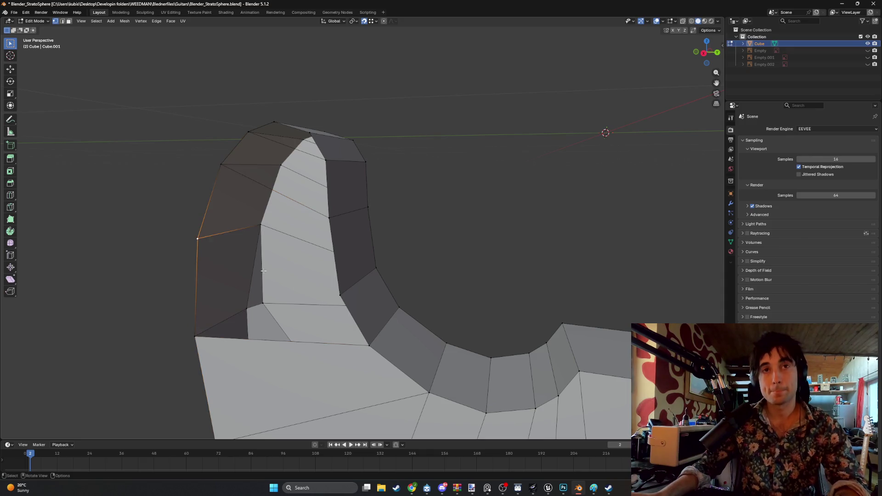
left_click(340, 294, "shift")
key("j")
mouse_move(340, 294)
middle_mouse_down()
mouse_move(317, 276)
mouse_move(288, 279)
middle_mouse_up()
Merge the area below the new edges into one face, check the horn faces, and view the whole body.
key("ctrl+x")
left_click(304, 208)
left_click(300, 274)
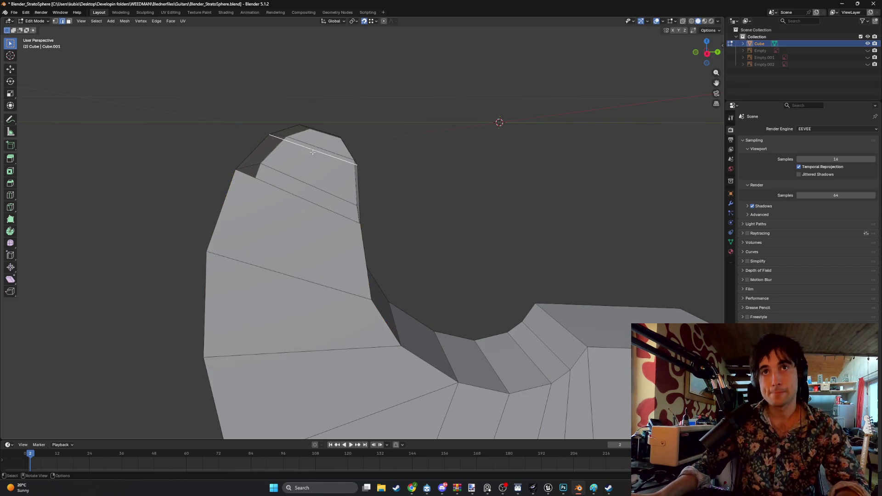
left_click(316, 150)
key("alt+a")
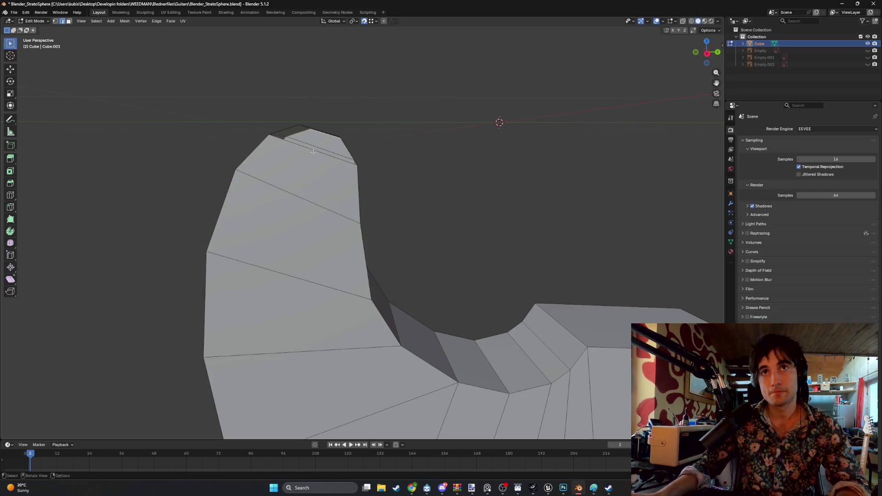
middle_click_drag(318, 132, 308, 129)
scroll(305, 142, "down", 6)
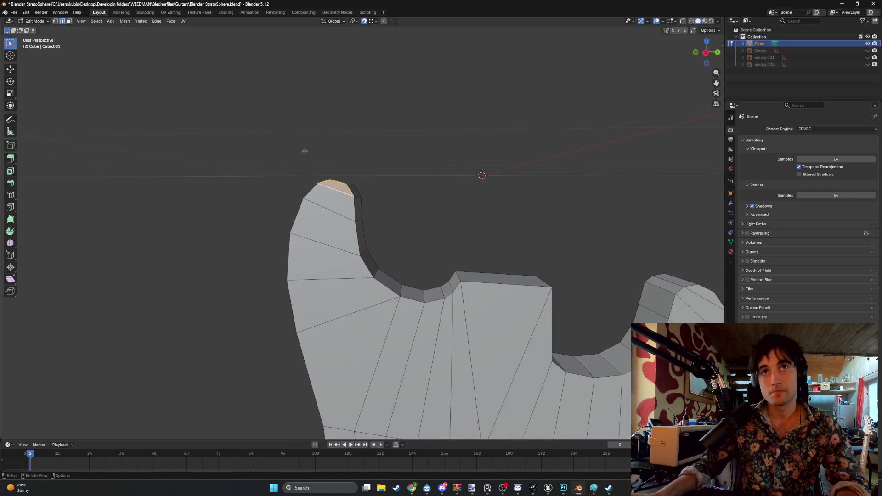
middle_click_drag(385, 236, 341, 163)
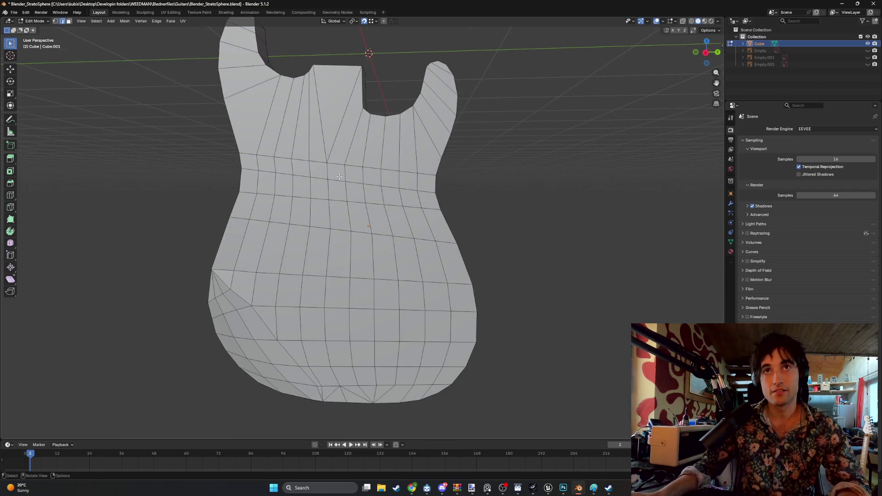
Box-select the whole body in side view, then deselect side-wall face strips in face mode.
key("KP_3")
scroll(339, 177, "down", 3)
left_click_drag(522, 352, 191, 50)
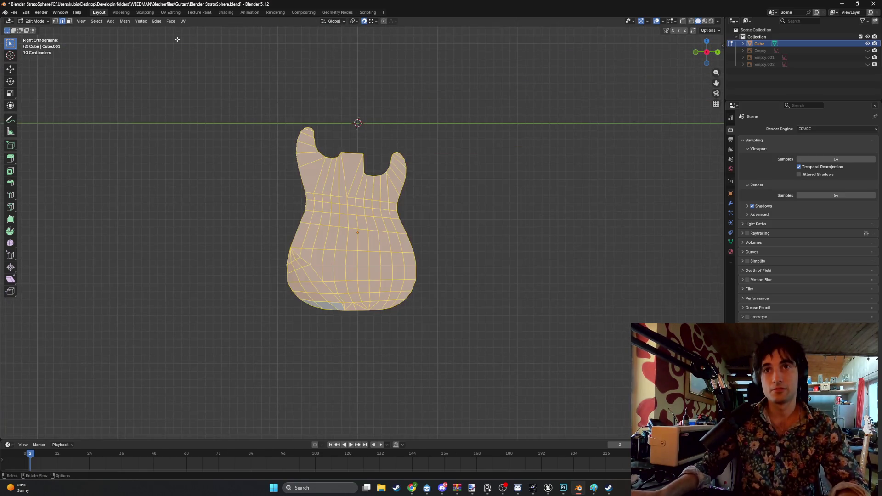
mouse_move(246, 164)
middle_mouse_down()
mouse_move(345, 173)
mouse_move(355, 292)
middle_mouse_up()
scroll(257, 170, "up", 3)
left_click(279, 264, "ctrl")
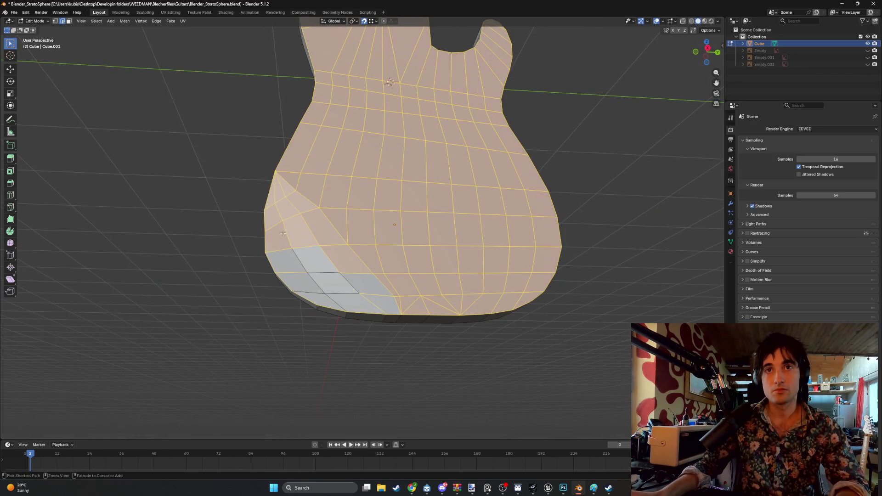
key("3")
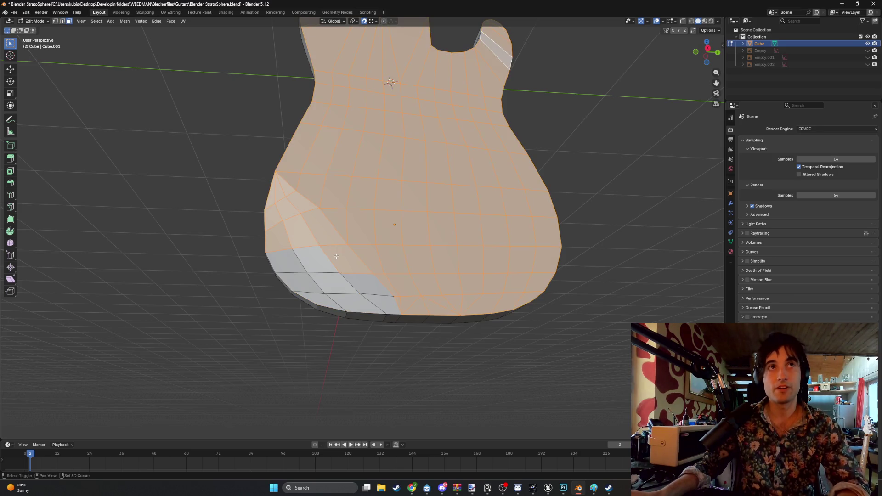
left_click(347, 264, "ctrl")
scroll(322, 235, "down", 5)
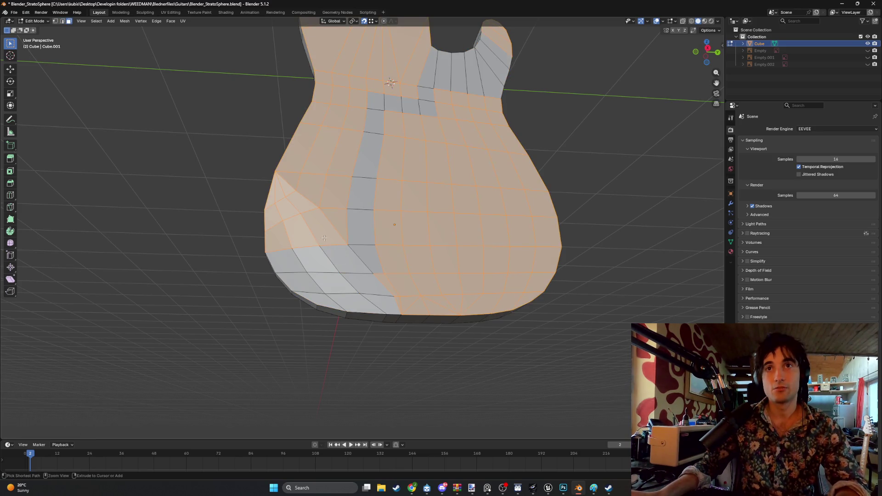
middle_click_drag(322, 234, 358, 187)
scroll(359, 187, "up", 4)
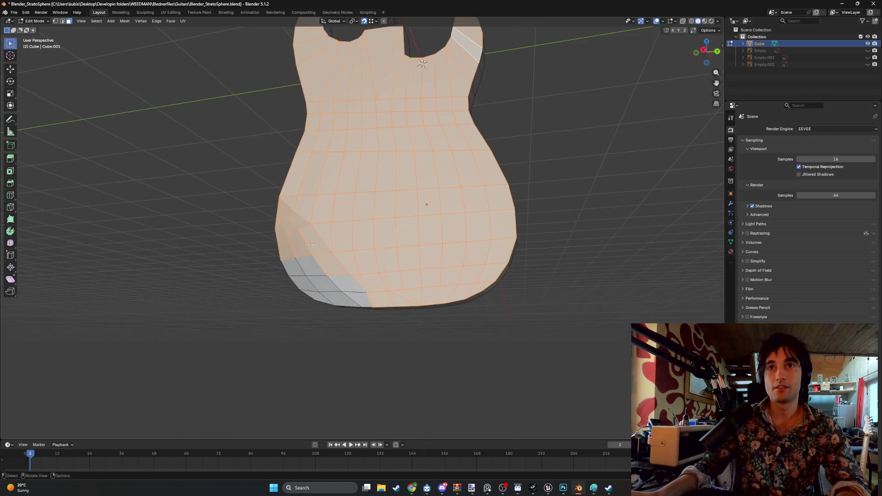
Deselect the remaining wall strips and reselect top faces near the neck joint and lower-left edge.
left_click(427, 56, "ctrl")
scroll(427, 55, "down", 4)
mouse_move(427, 55)
middle_mouse_down()
mouse_move(325, 230)
mouse_move(382, 270)
middle_mouse_up()
scroll(349, 248, "up", 4)
left_click(382, 270, "shift")
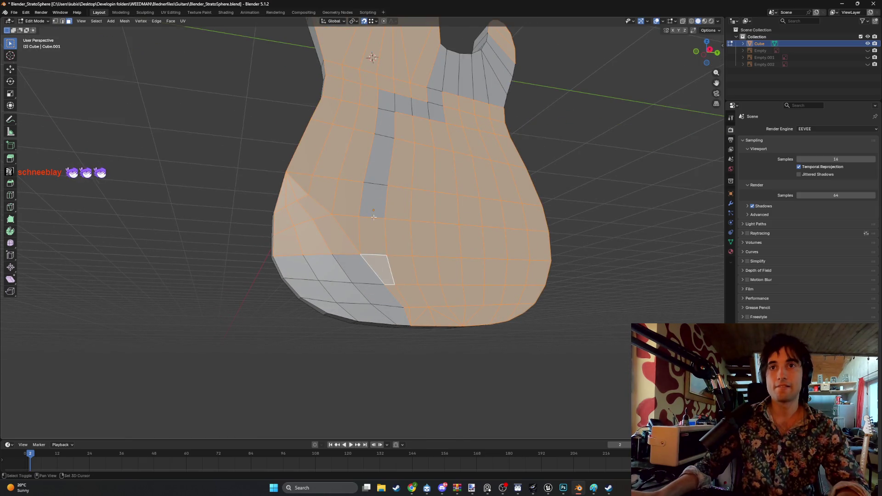
left_click(377, 170, "ctrl")
left_click(391, 123, "ctrl")
left_click(452, 65, "ctrl+shift")
mouse_move(479, 92)
middle_mouse_down()
mouse_move(430, 114)
mouse_move(482, 141)
mouse_move(250, 144)
mouse_move(307, 146)
mouse_move(281, 140)
middle_mouse_up()
scroll(429, 115, "down", 4)
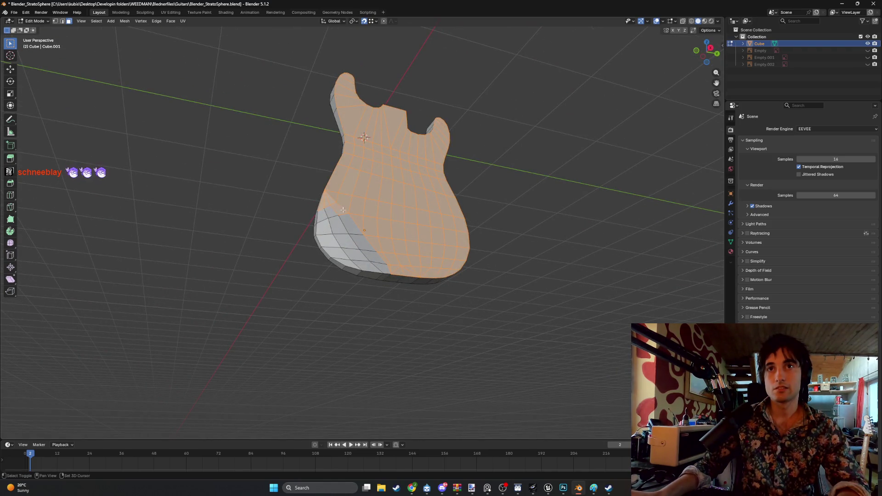
mouse_move(323, 203)
middle_mouse_down()
mouse_move(346, 175)
mouse_move(291, 217)
middle_mouse_up()
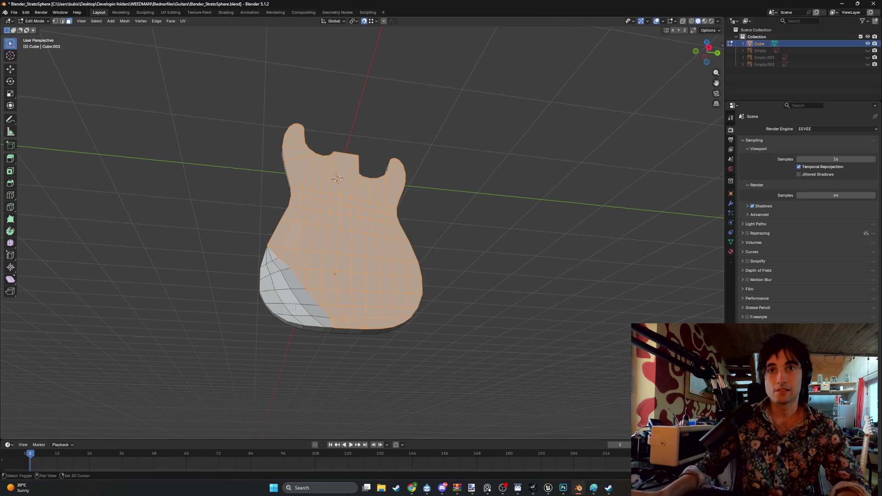
left_click_drag(294, 307, 265, 264, "shift")
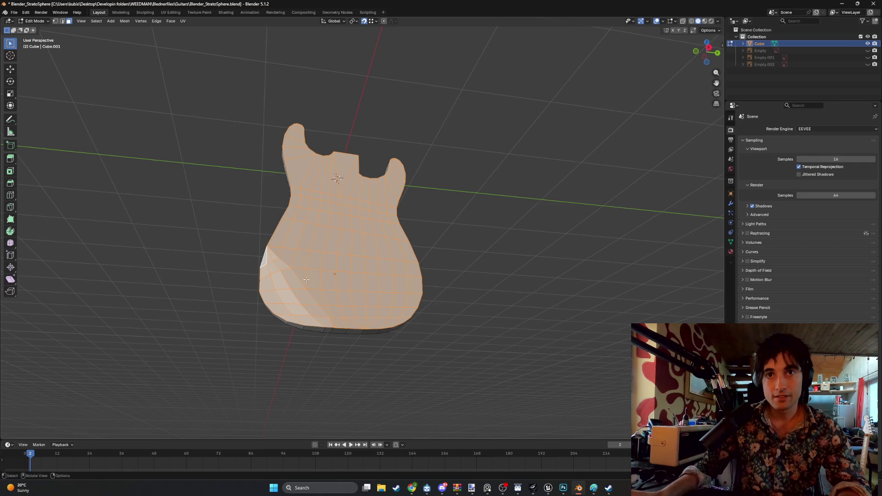
key("i")
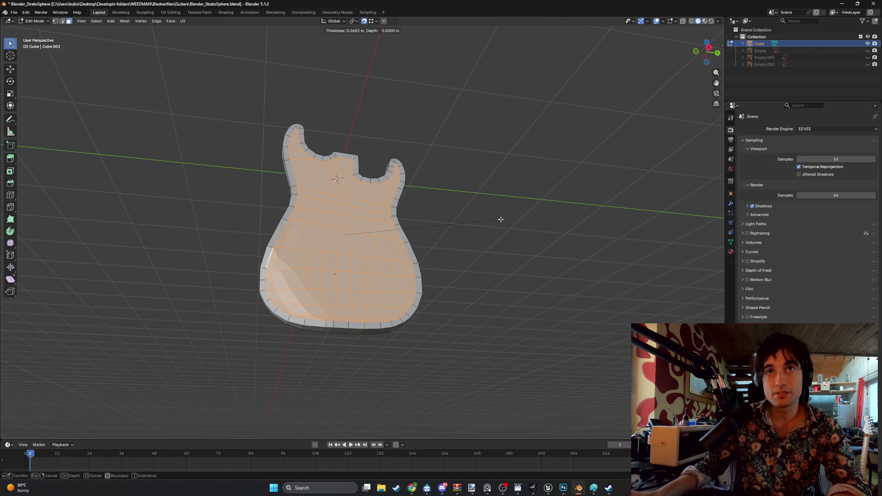
Confirm the roughly 0.045 m top inset border and select the right horn's tip face.
left_click(502, 219)
scroll(315, 286, "up", 6)
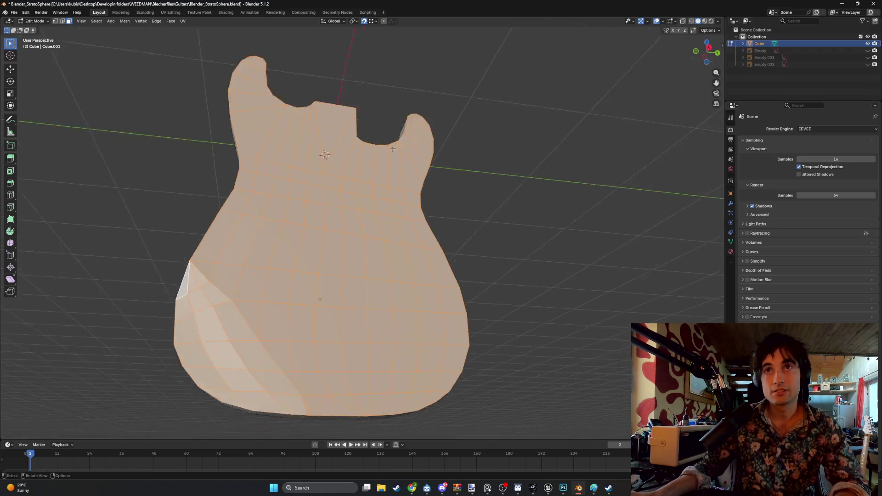
middle_click_drag(315, 286, 275, 265)
key("alt+a")
left_click(357, 215)
mouse_move(358, 214)
middle_mouse_down()
mouse_move(91, 118)
mouse_move(112, 134)
mouse_move(437, 227)
mouse_move(399, 213)
middle_mouse_up()
Check the context menu on the horns, then start a Knife cut across the right horn.
right_click(364, 214)
key("Escape")
right_click(102, 118)
key("Escape")
right_click(477, 239)
key("Escape")
mouse_move(477, 239)
middle_mouse_down()
mouse_move(408, 214)
mouse_move(433, 230)
mouse_move(555, 239)
middle_mouse_up()
key("k")
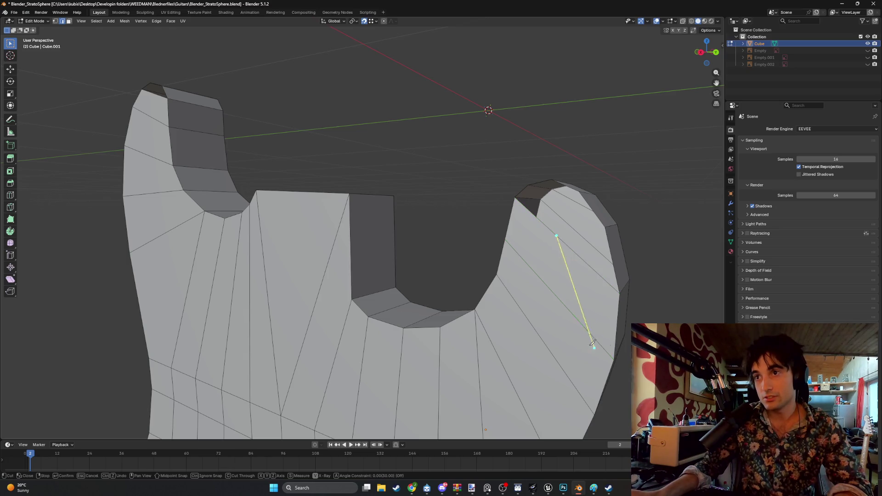
Finish the knife cut across the right horn.
left_click(505, 240)
key("Return")
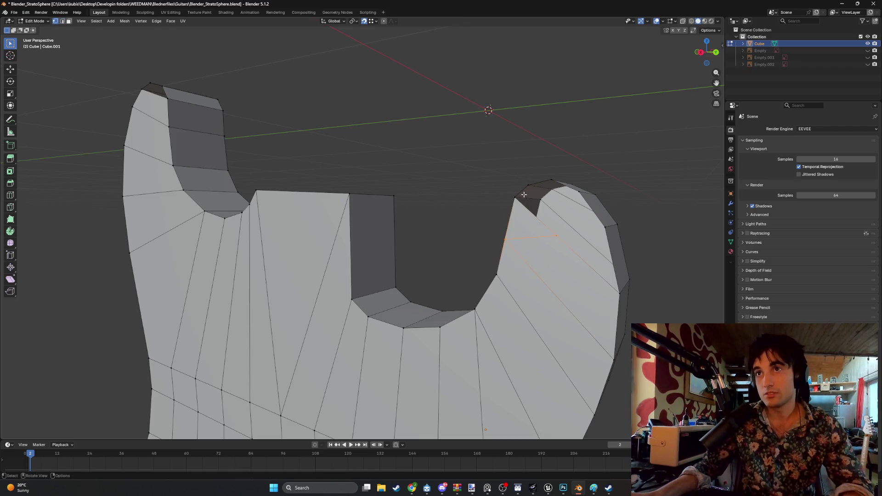
left_click(529, 186, "shift")
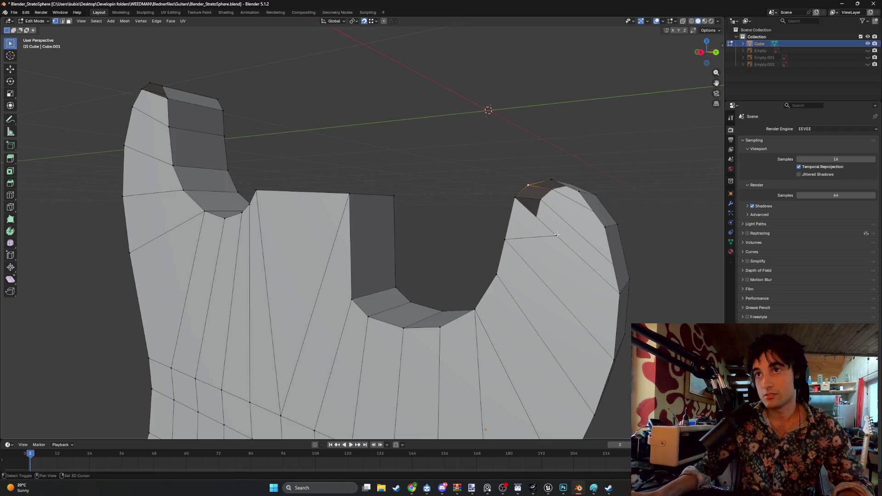
left_click(553, 180, "shift")
key("alt+a")
Fill the hole at the right horn corner from its four bordering edges.
key("2")
left_click(569, 228)
left_click(566, 215)
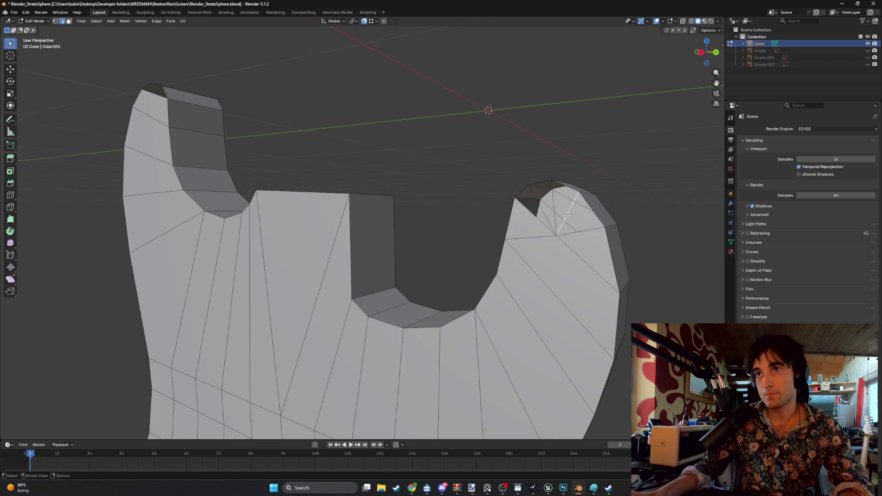
left_click(577, 236, "shift")
left_click(556, 210)
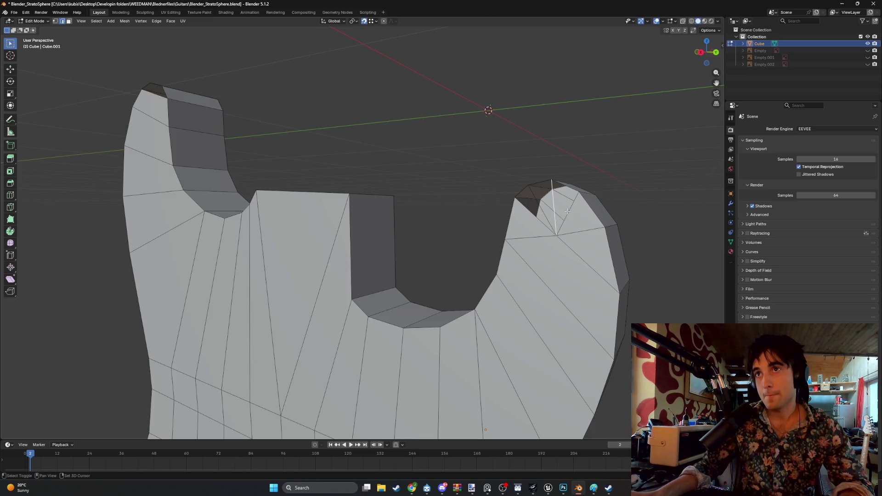
key("f")
key("f")
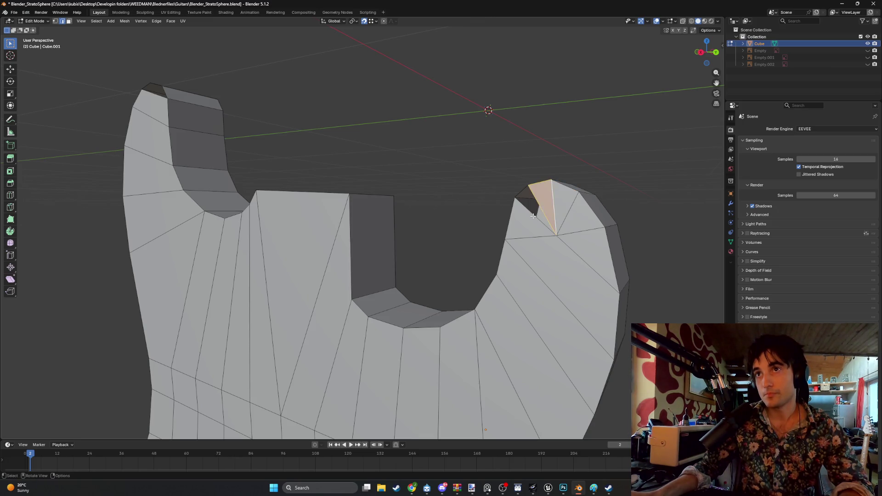
On the left horn, delete a front face (edges and faces only) and knife-cut a new edge.
middle_click_drag(525, 216, 265, 179)
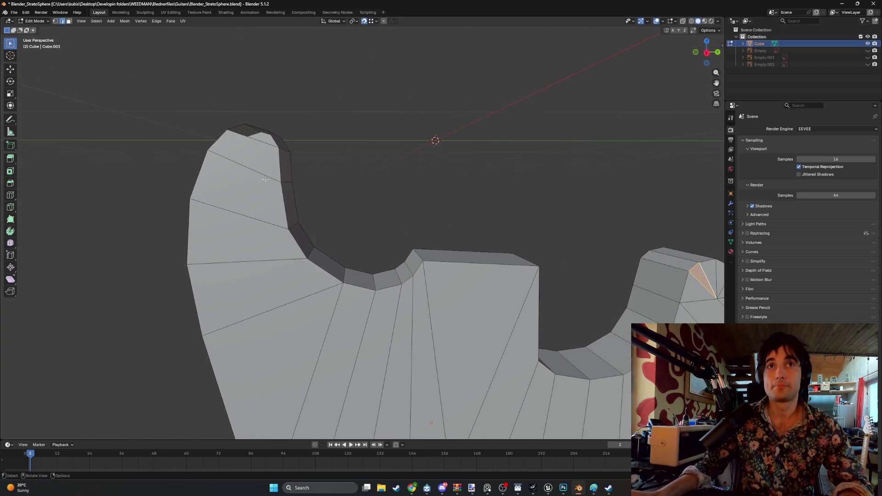
left_click(244, 158)
key("x")
left_click(242, 161)
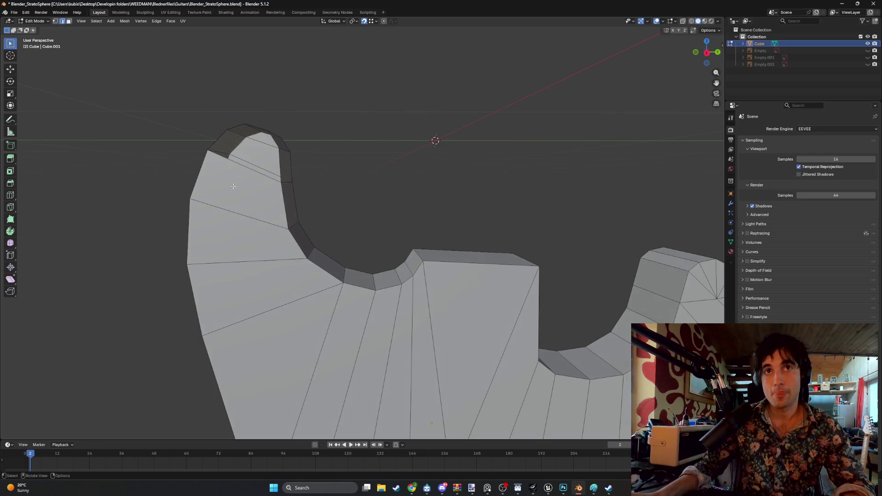
key("k")
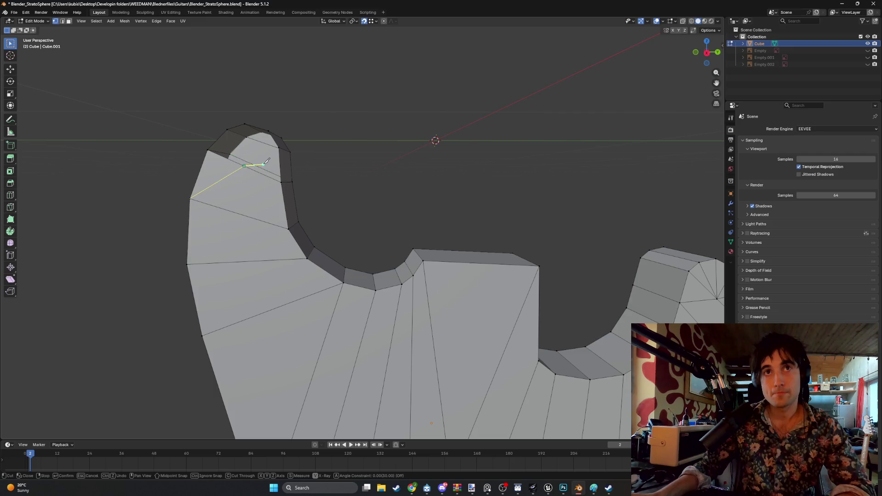
key("Return")
Select vertices around the left horn's top and base.
middle_click_drag(265, 161, 215, 135)
key("1")
left_click(215, 128)
left_click(237, 121, "shift")
middle_click_drag(237, 133, 238, 160)
left_click(237, 166, "shift")
left_click(267, 126)
left_click(278, 147)
left_click(238, 170, "shift")
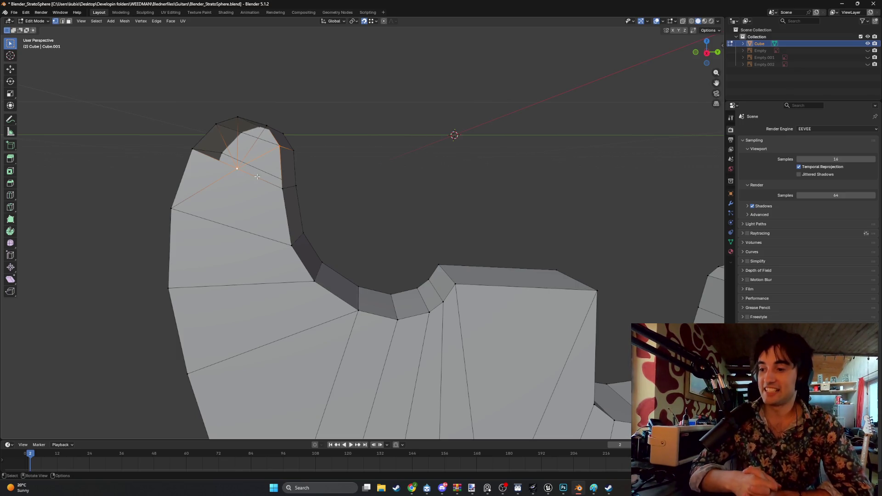
mouse_move(256, 177)
middle_mouse_down()
mouse_move(250, 161)
mouse_move(283, 189)
mouse_move(268, 197)
middle_mouse_up()
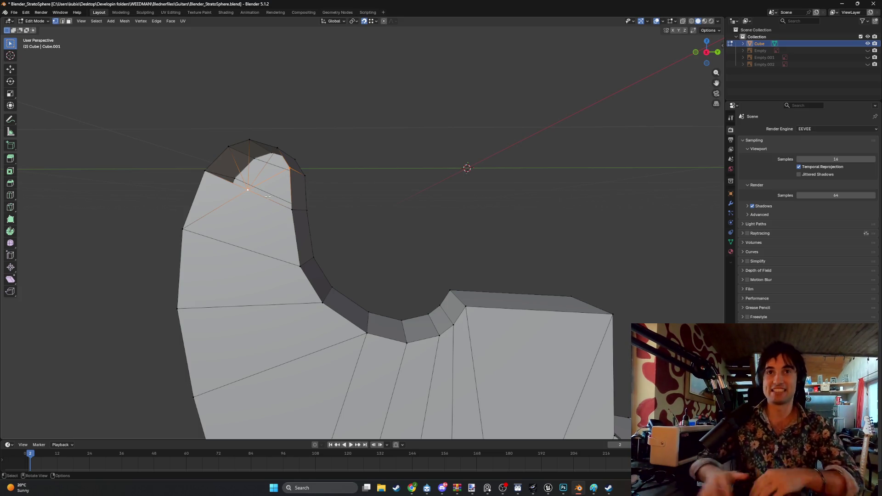
Fill the triangular gap at the horn tip with a face between its bordering edges.
key("2")
left_click(238, 175, "shift")
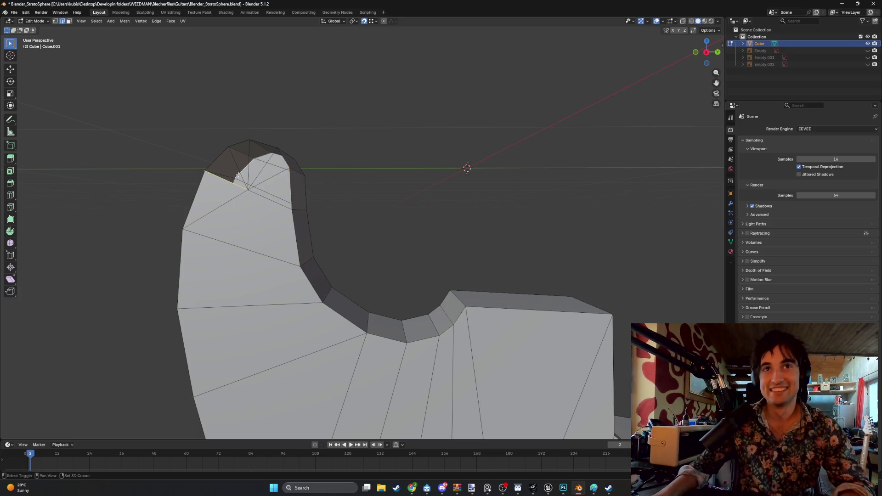
middle_click_drag(238, 175, 256, 184)
left_click(270, 164, "shift")
mouse_move(270, 164)
middle_mouse_down()
mouse_move(299, 171)
mouse_move(161, 202)
mouse_move(379, 171)
mouse_move(327, 201)
mouse_move(385, 138)
middle_mouse_up()
left_click(385, 138, "shift")
left_click(393, 129, "shift")
left_click(390, 124)
left_click(403, 121)
left_click(419, 120, "shift")
key("f")
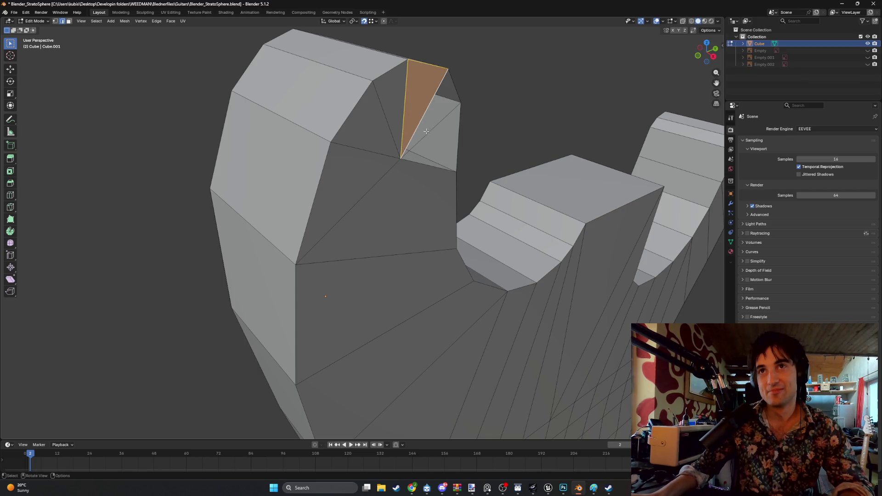
Undo an unwanted extra face at the horn tip and check the result in side orthographic view.
left_click(415, 128)
key("f")
key("ctrl+z")
left_click(439, 145)
mouse_move(439, 145)
middle_mouse_down()
mouse_move(377, 137)
mouse_move(413, 183)
middle_mouse_up()
scroll(414, 183, "down", 8)
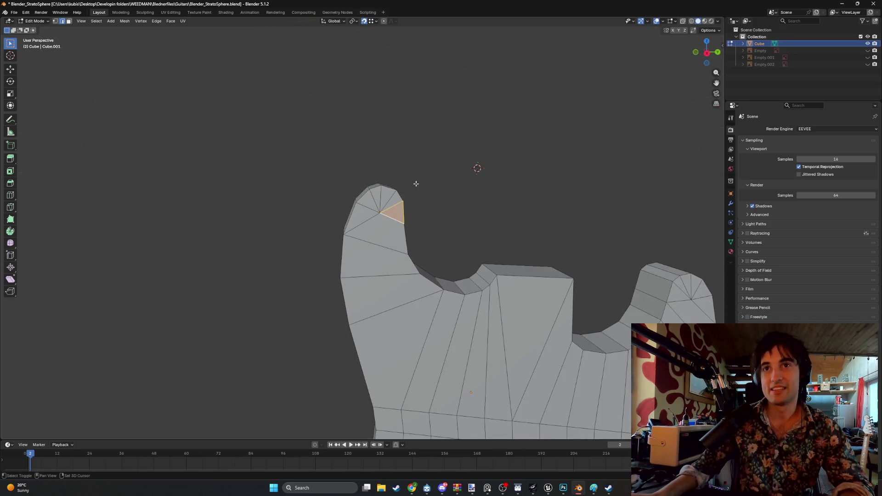
middle_click_drag(367, 164, 388, 289)
key("KP_3")
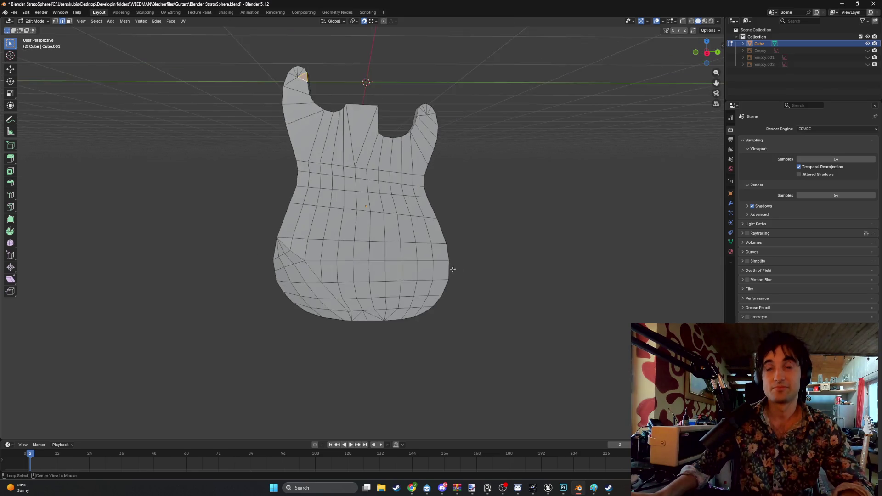
mouse_move(518, 366)
left_mouse_down()
mouse_move(315, 157)
mouse_move(187, 61)
left_mouse_up()
mouse_move(190, 89)
middle_mouse_down()
mouse_move(230, 311)
mouse_move(324, 335)
mouse_move(374, 280)
mouse_move(322, 280)
mouse_move(495, 203)
middle_mouse_up()
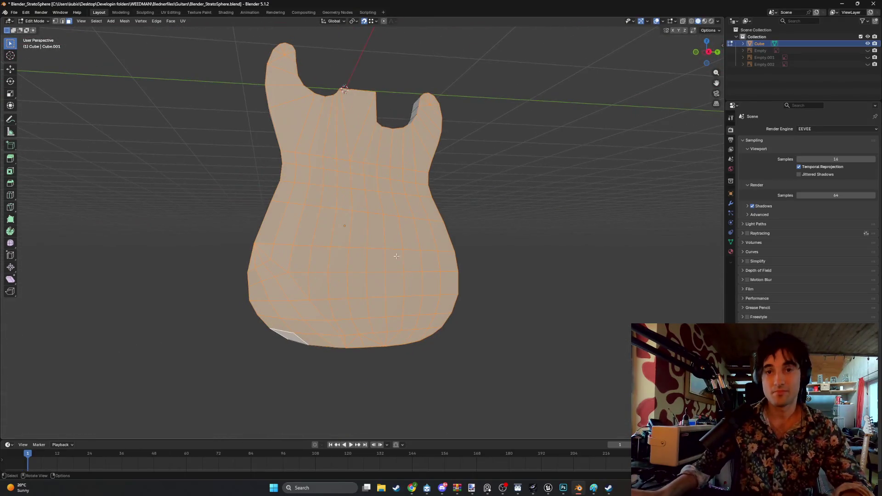
key("i")
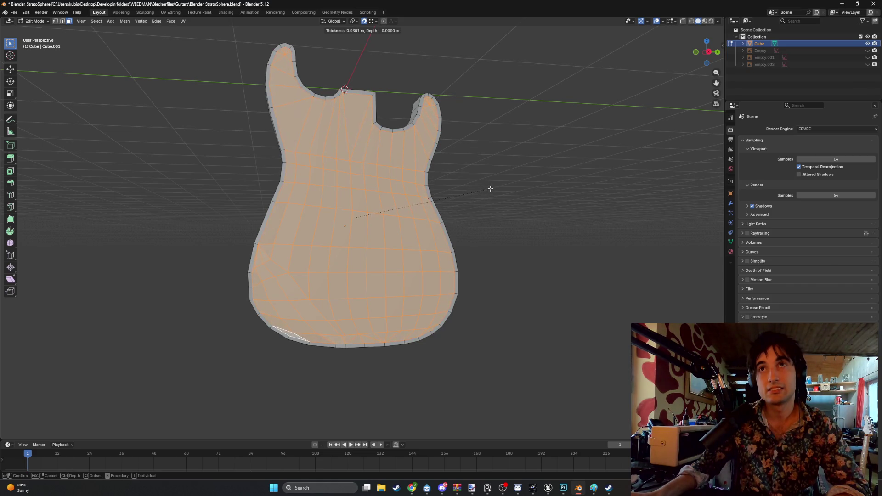
key("Escape")
scroll(346, 221, "up", 6)
key("1")
key("alt+a")
mouse_move(321, 212)
middle_mouse_down("alt")
mouse_move(294, 202)
mouse_move(322, 183)
middle_mouse_up("alt")
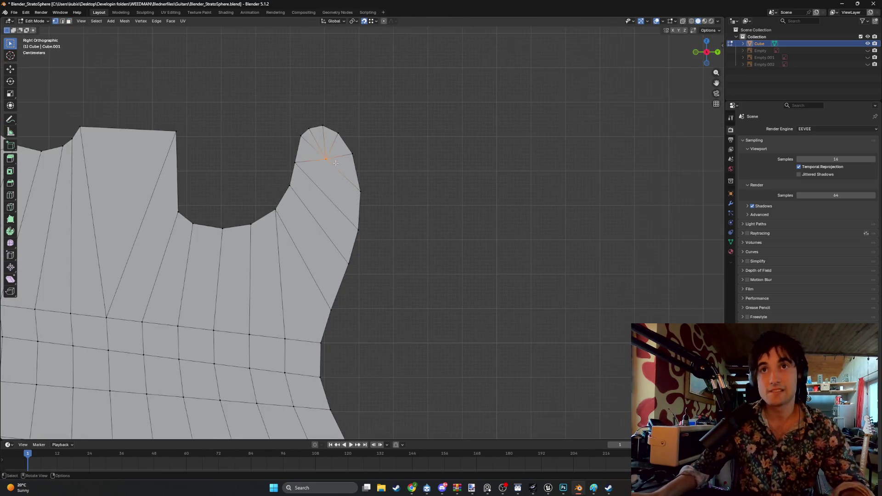
Move the tip vertices of both horns to new positions.
left_click(327, 162)
key("g")
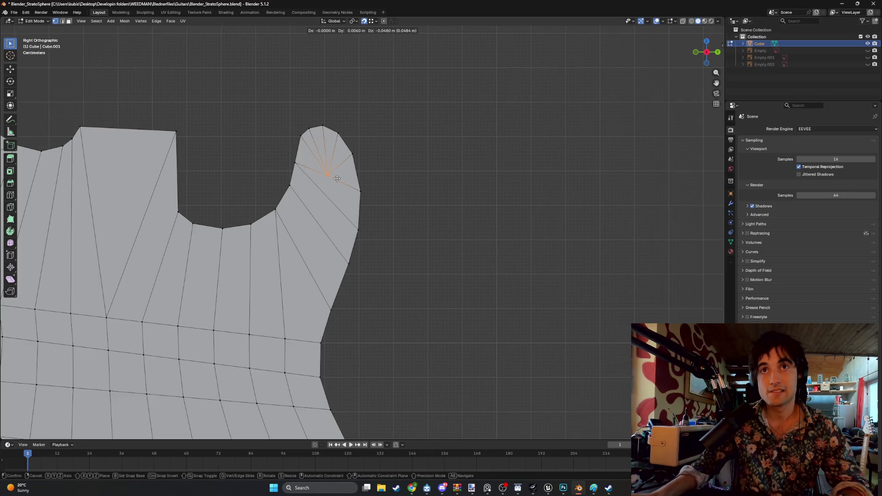
left_click(337, 178)
scroll(321, 184, "down", 4)
scroll(252, 181, "up", 3)
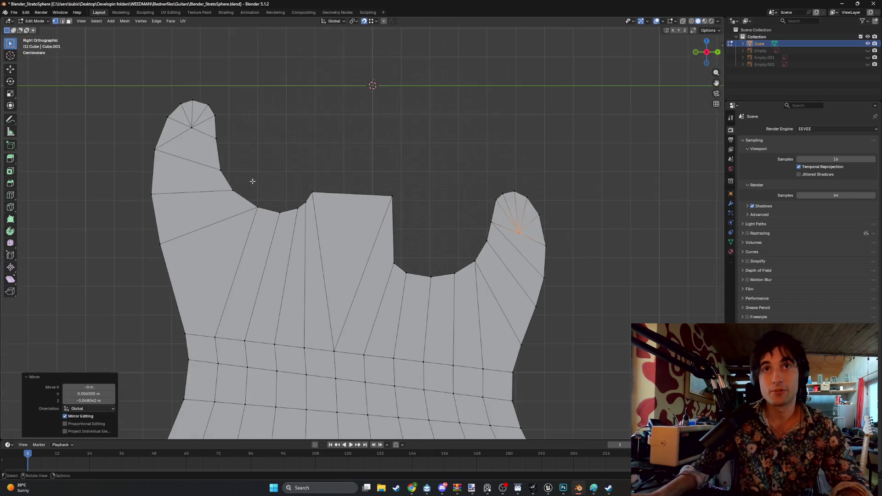
left_click(191, 128)
key("g")
left_click(180, 147)
mouse_move(180, 147)
middle_mouse_down()
mouse_move(536, 237)
mouse_move(350, 244)
mouse_move(496, 270)
middle_mouse_up()
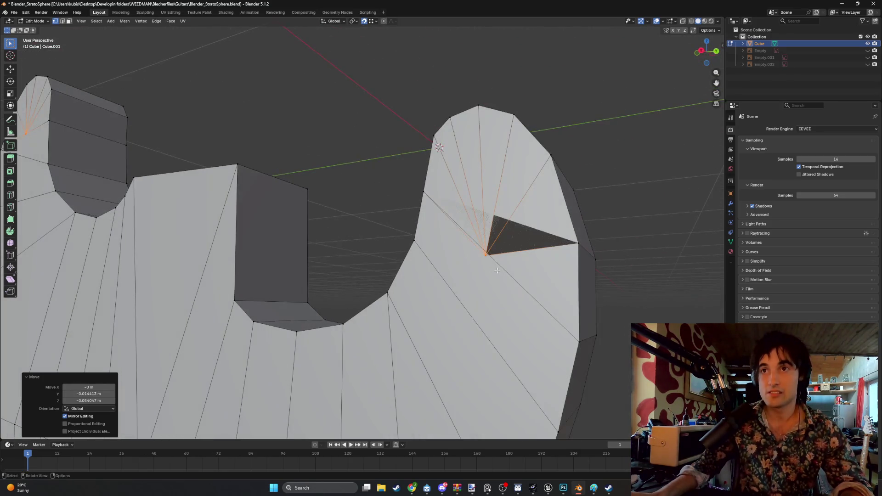
Adjust the selected horn vertex's depth along the Z axis.
key("g")
key("z")
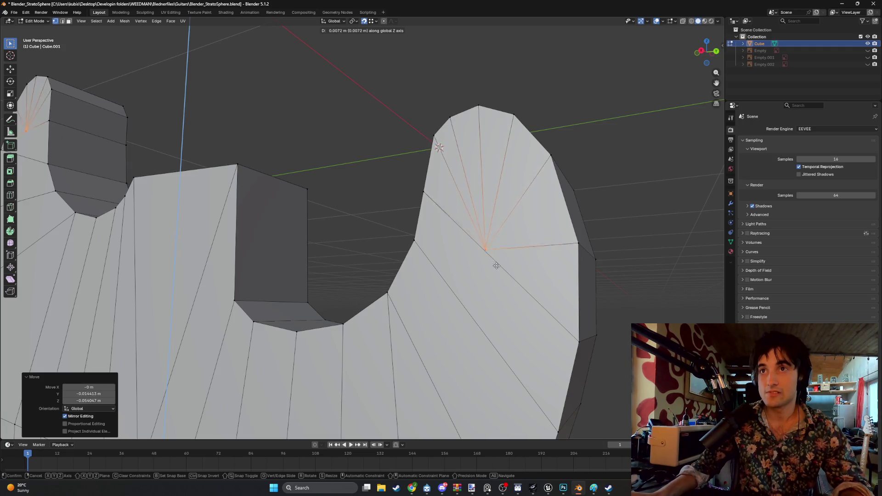
left_click(497, 254)
middle_click_drag(497, 254, 446, 207)
Merge the whole mesh by distance, removing 2 duplicate vertices.
key("3")
scroll(446, 207, "down", 6)
key("a")
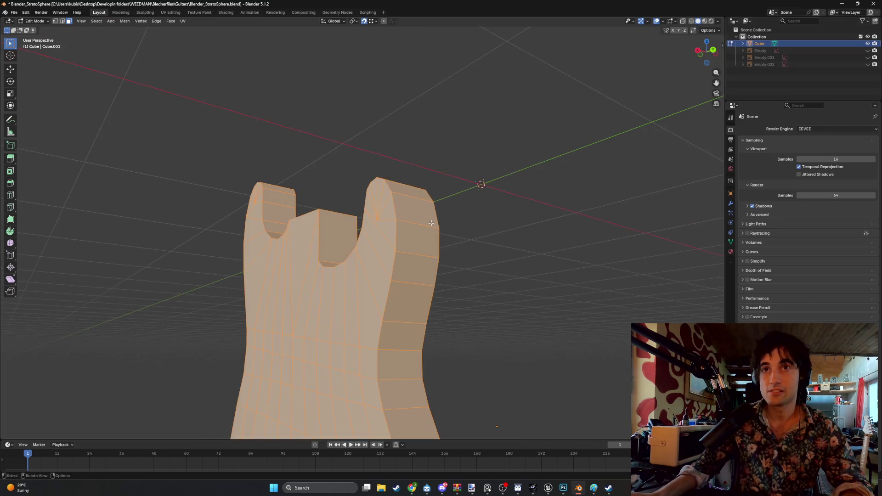
key("m")
left_click(415, 221)
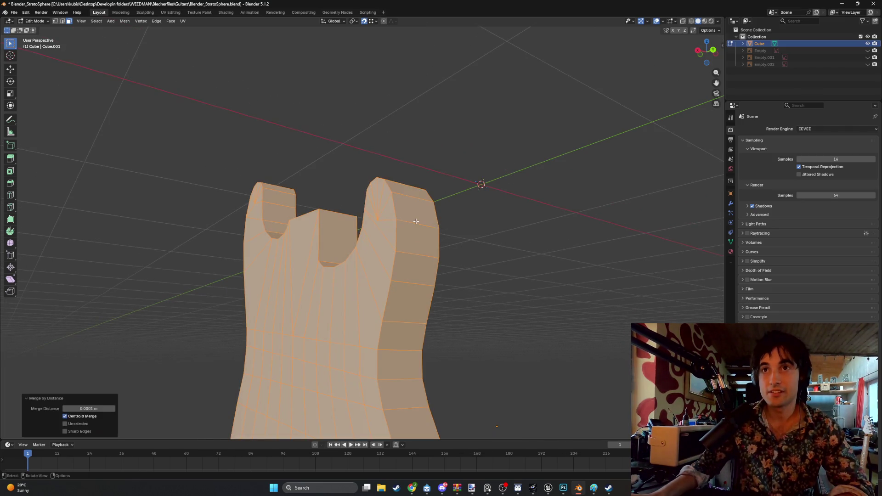
key("alt+a")
Box-select the body's top faces in side orthographic view and start an inset about 0.026 m thick.
middle_click_drag(476, 239, 465, 238)
scroll(464, 238, "down", 4)
key("KP_3")
left_click_drag(462, 420, 252, 203)
scroll(343, 254, "up", 2)
middle_click_drag(498, 253, 490, 200, "shift")
key("i")
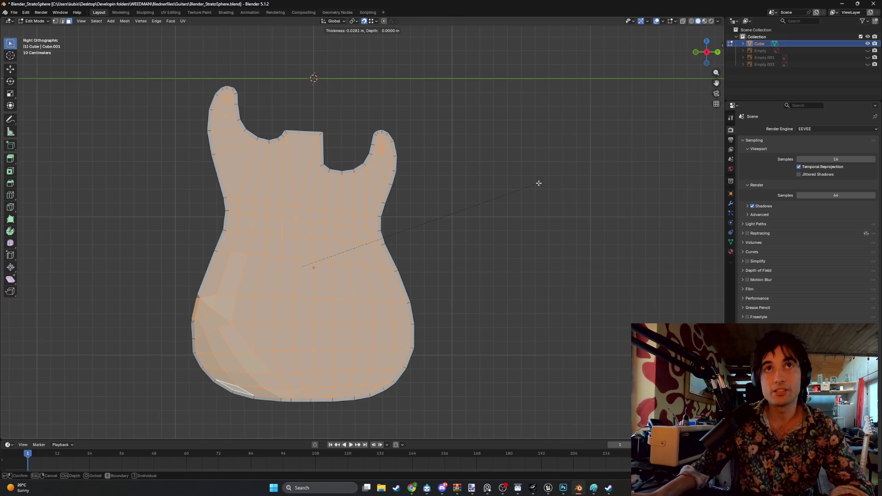
Confirm the first inset, then inset again to a border about 0.05 m wide.
left_click(536, 186)
scroll(453, 262, "up", 8)
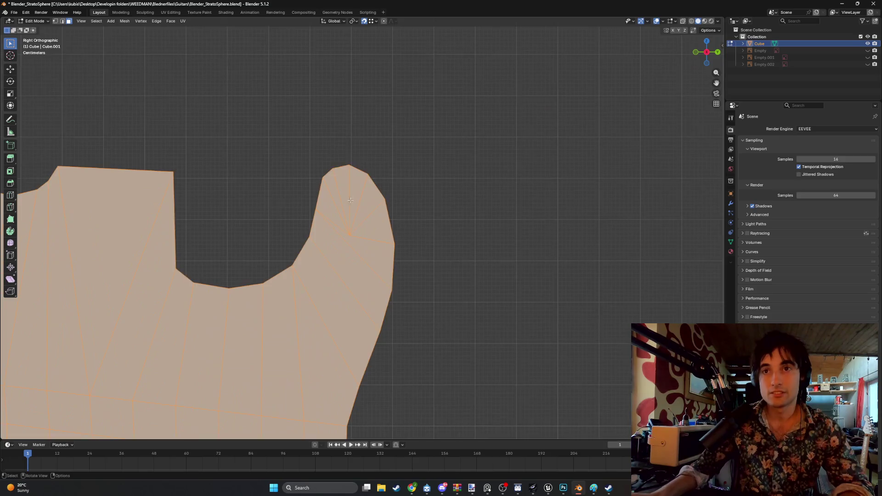
scroll(348, 198, "up", 3)
key("i")
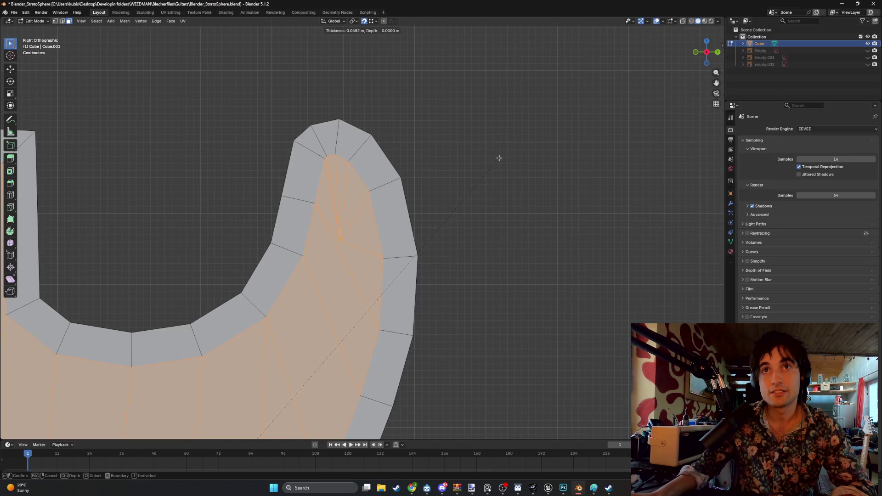
left_click(498, 158)
Inspect the inset border in perspective and return to vertex selection.
scroll(498, 157, "down", 6)
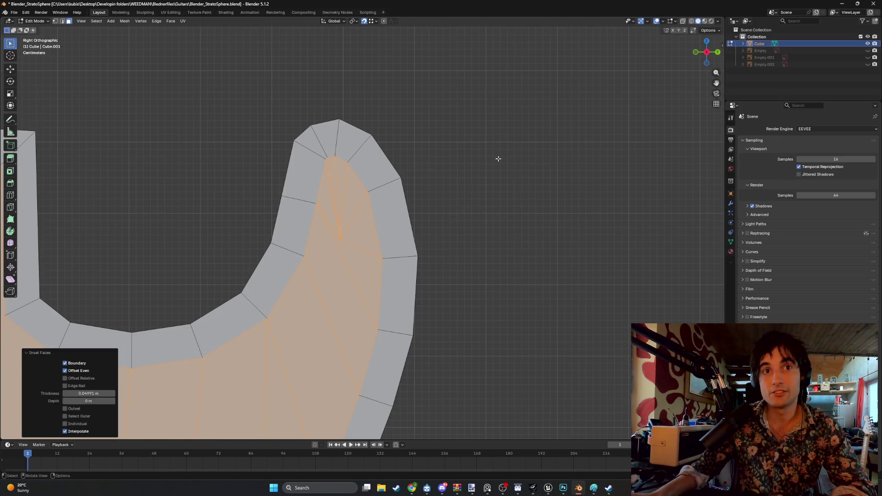
scroll(322, 179, "left", 4)
mouse_move(302, 180)
middle_mouse_down()
mouse_move(361, 211)
mouse_move(404, 197)
mouse_move(318, 214)
mouse_move(287, 233)
mouse_move(360, 171)
mouse_move(426, 153)
mouse_move(459, 156)
middle_mouse_up()
scroll(499, 160, "up", 5)
key("KP_5")
key("1")
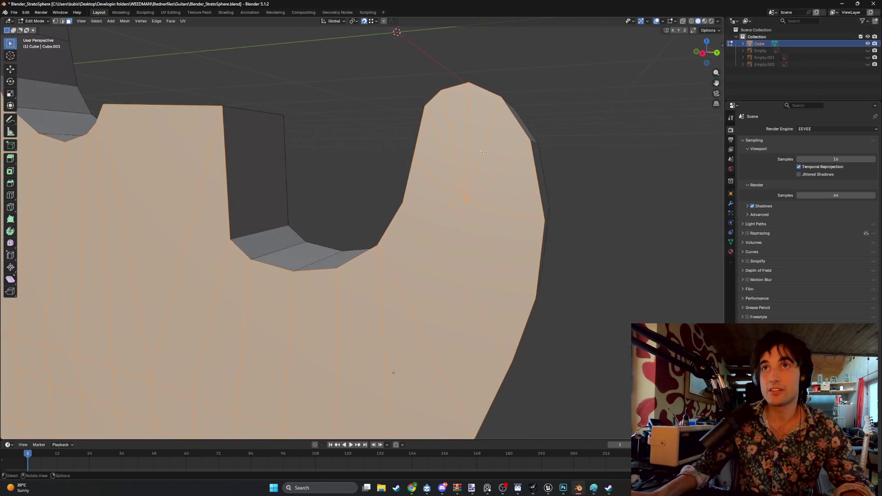
key("KP_3")
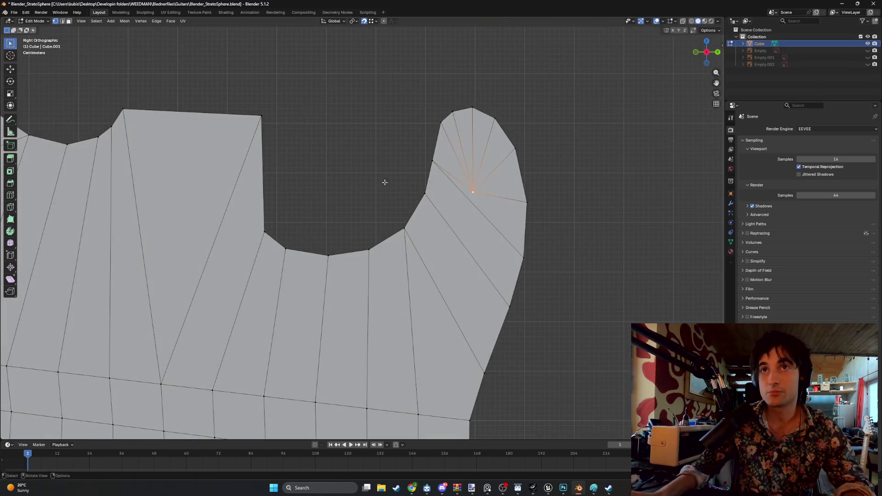
key("g")
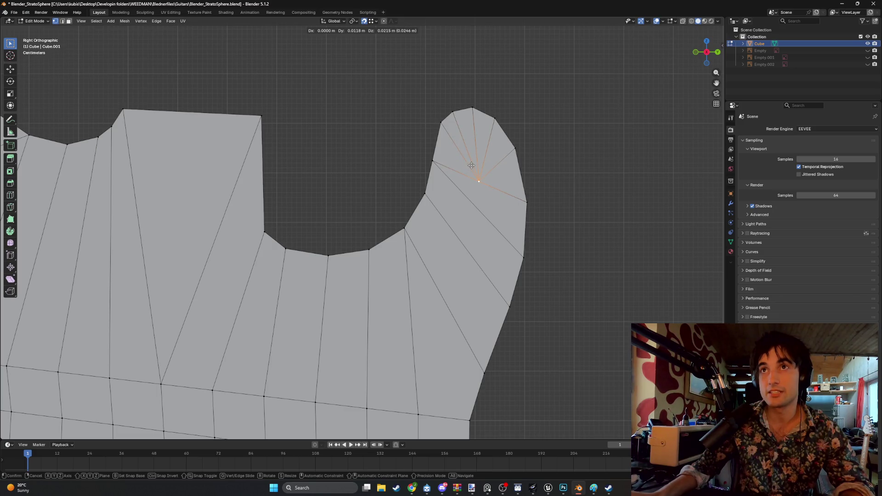
left_click(471, 163)
scroll(404, 157, "down", 2)
scroll(468, 161, "up", 5, "ctrl")
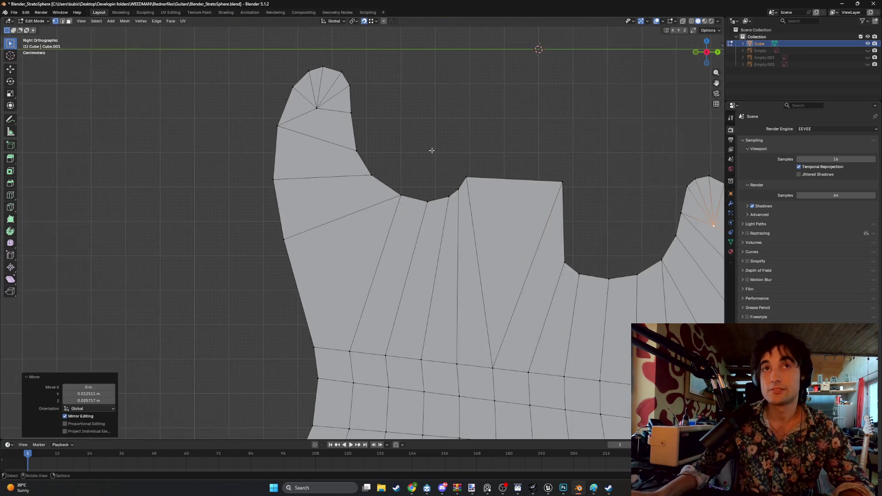
left_click(316, 108)
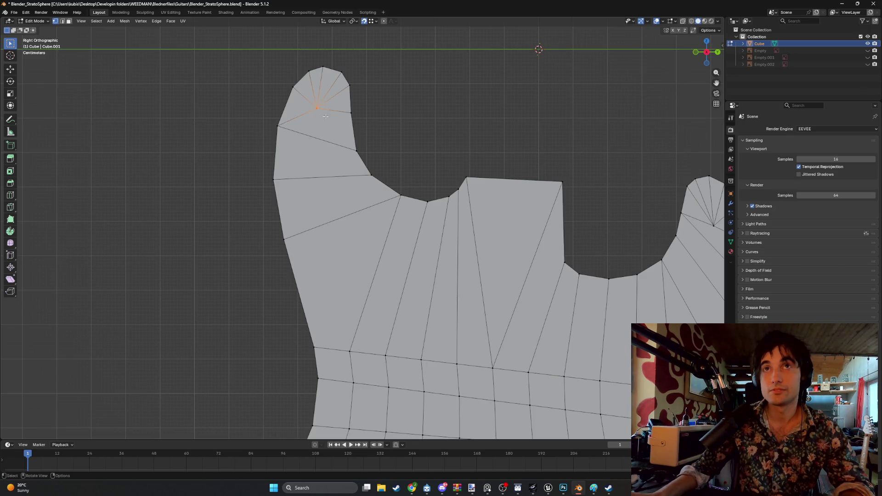
scroll(373, 130, "down", 5)
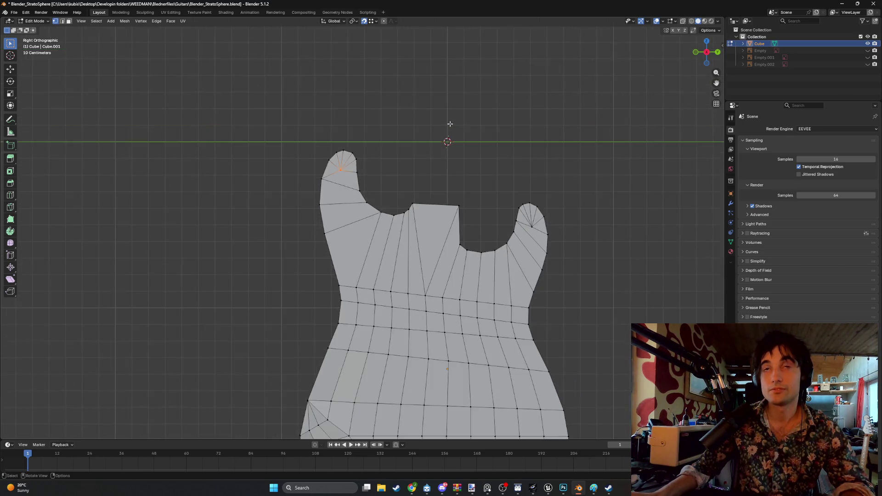
left_click_drag(552, 405, 271, 136)
middle_click_drag(288, 179, 395, 306)
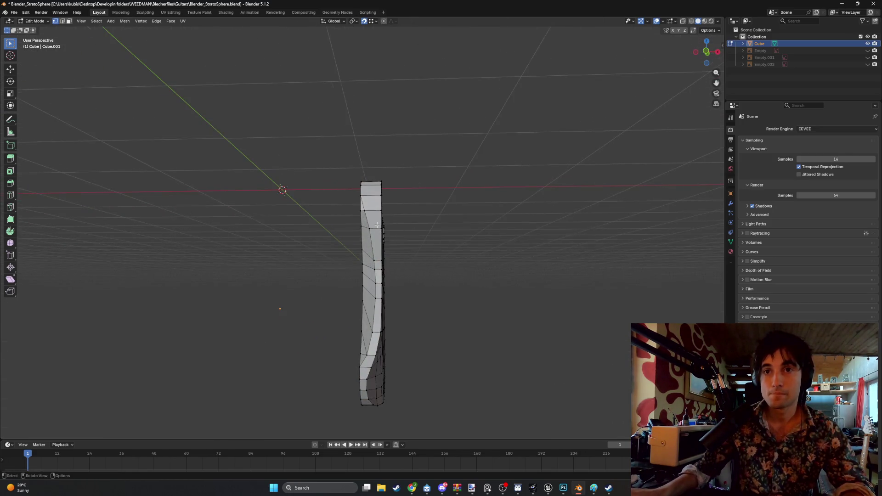
middle_click_drag(384, 225, 358, 230)
key("3")
mouse_move(362, 355)
middle_mouse_down()
mouse_move(346, 280)
mouse_move(428, 249)
mouse_move(427, 236)
middle_mouse_up()
scroll(563, 179, "up", 1)
key("i")
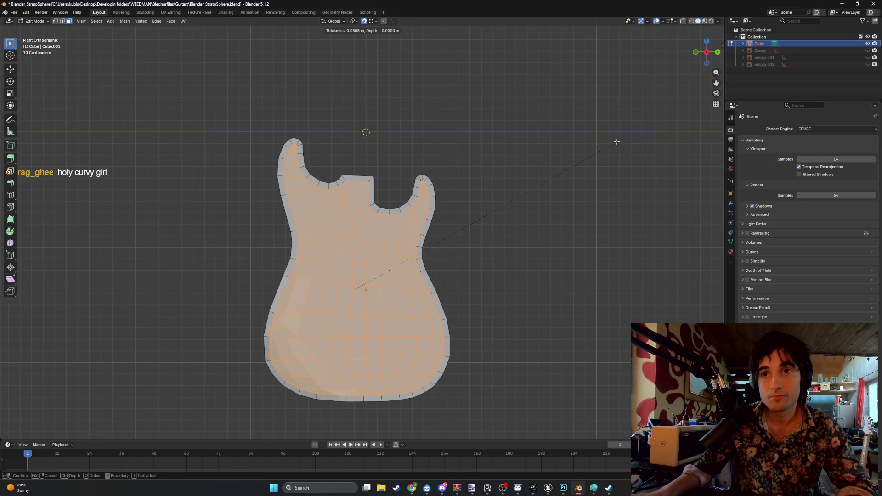
left_click(616, 141)
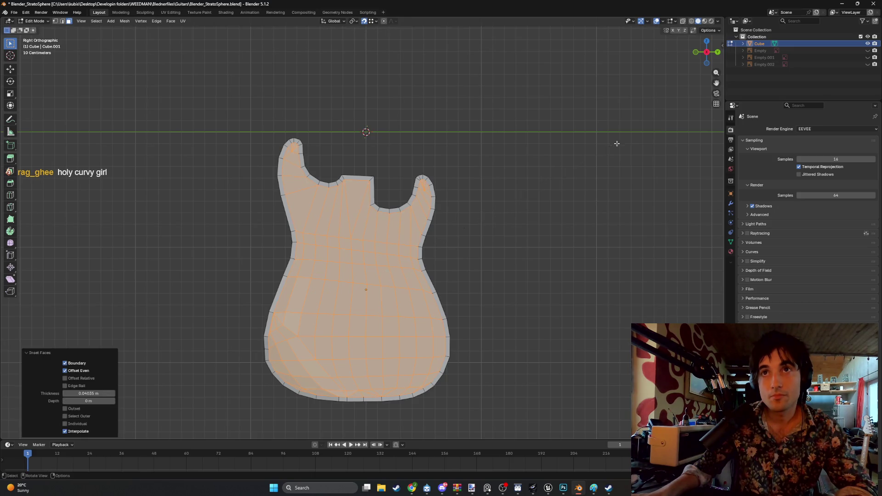
scroll(535, 138, "up", 5)
scroll(465, 252, "up", 4)
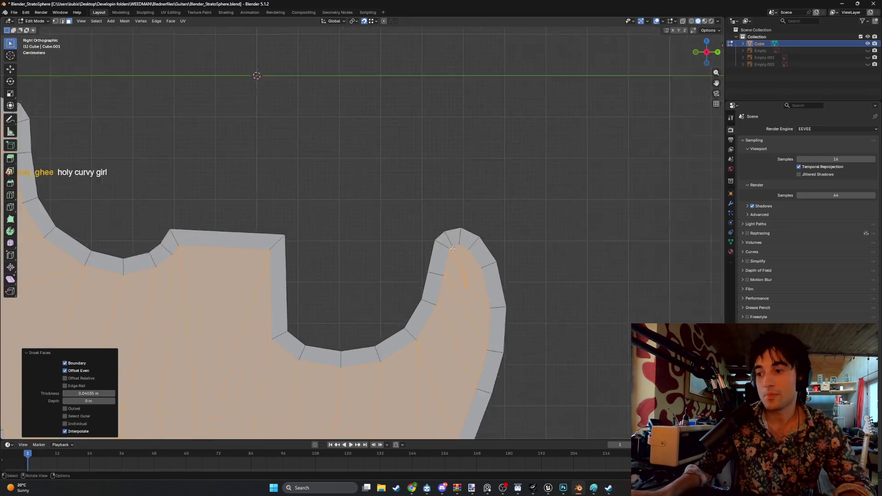
scroll(551, 184, "down", 2)
scroll(551, 185, "down", 1)
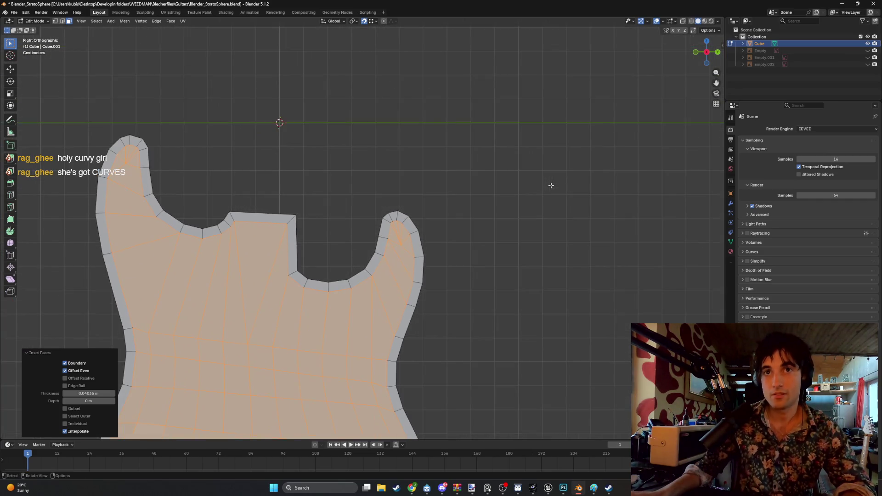
scroll(551, 185, "down", 4)
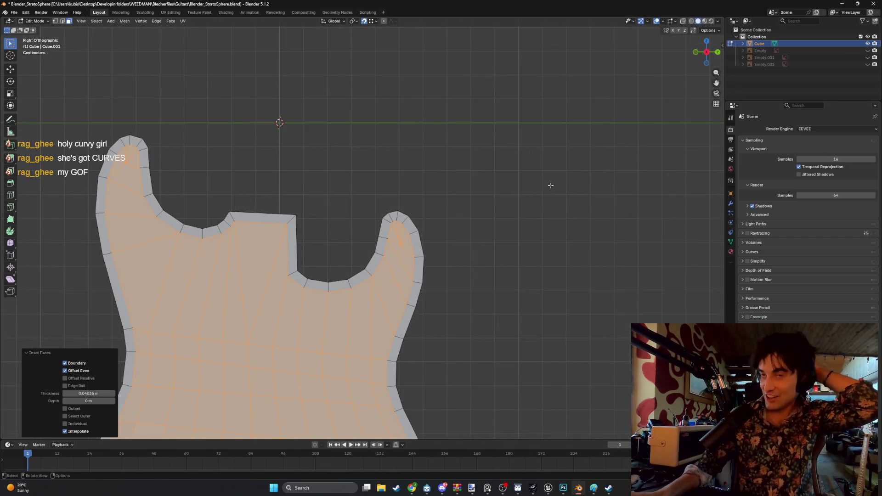
mouse_move(514, 197)
middle_mouse_down()
mouse_move(400, 247)
mouse_move(433, 215)
mouse_move(482, 202)
middle_mouse_up()
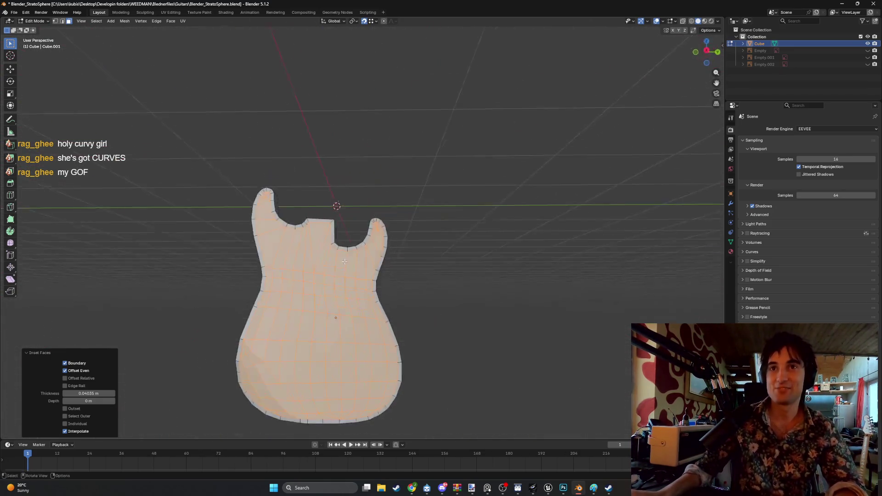
scroll(500, 195, "up", 8)
scroll(499, 193, "down", 5)
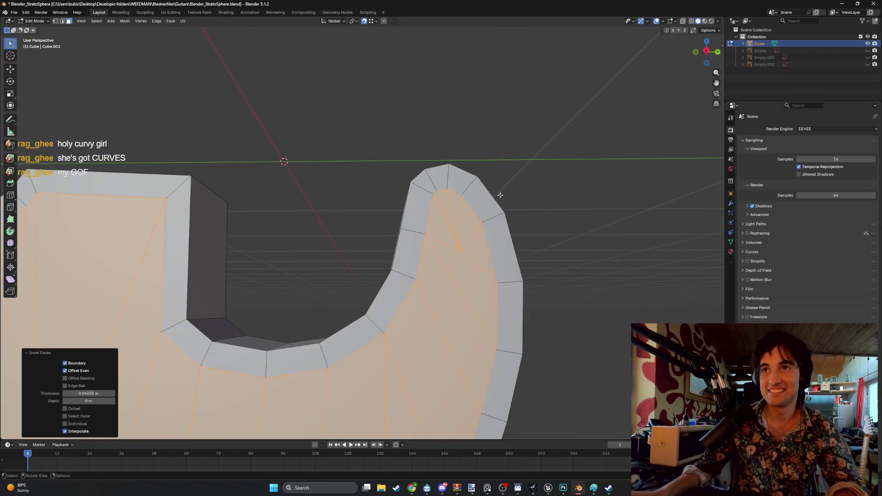
scroll(502, 203, "down", 3)
middle_click_drag(502, 202, 377, 225)
key("z")
Toggle wireframe and back to solid shading, bringing the upper cutaway horn into view.
left_click(308, 225)
mouse_move(308, 225)
middle_mouse_down()
mouse_move(360, 199)
mouse_move(399, 222)
mouse_move(376, 230)
middle_mouse_up()
scroll(376, 230, "up", 5)
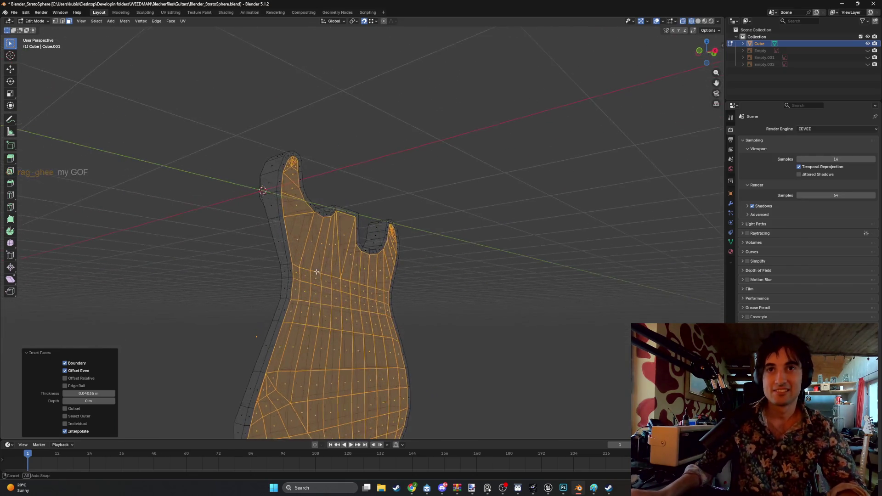
left_click(312, 166)
key("z")
left_click(339, 151)
middle_click_drag(339, 152, 394, 215)
scroll(394, 215, "up", 3)
scroll(394, 215, "up", 5)
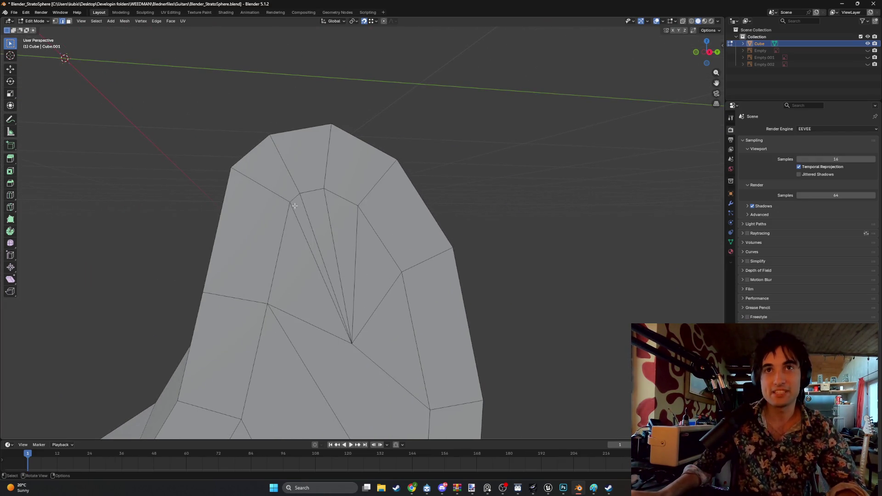
scroll(288, 202, "down", 1)
Delete a thin fan edge at the horn tip and fill the resulting hole with a new face.
key("l")
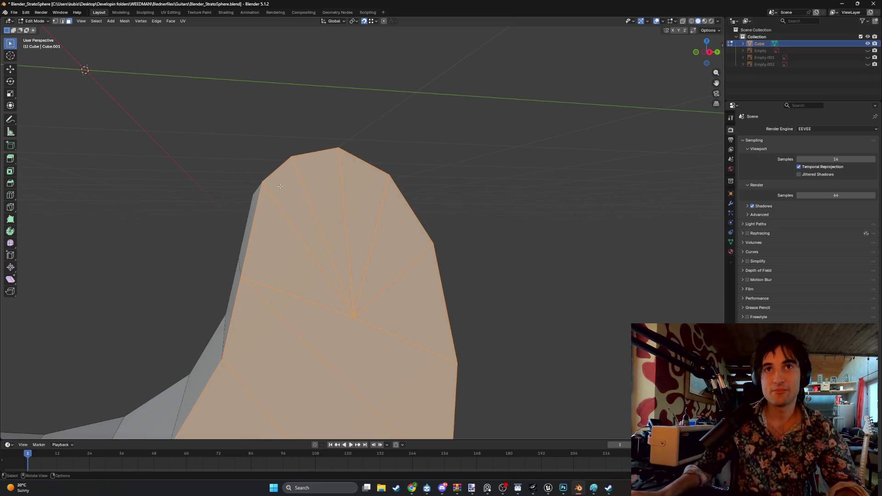
key("2")
left_click(286, 217)
key("x")
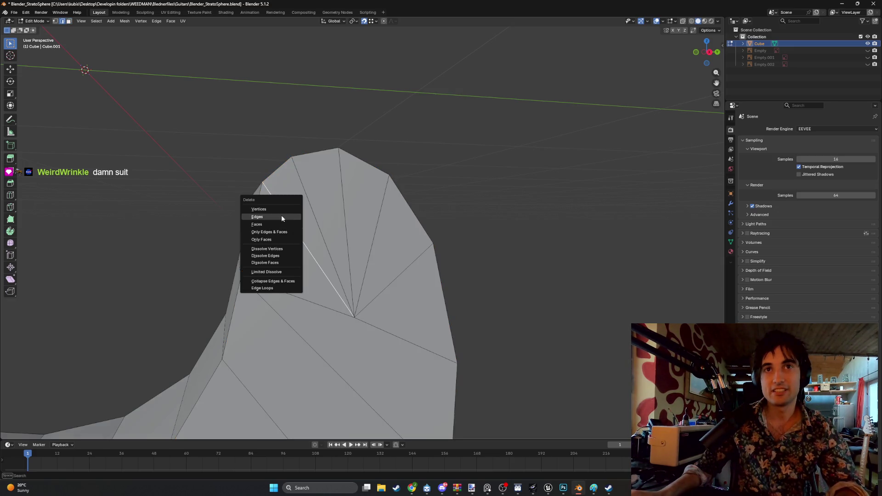
left_click(281, 217)
mouse_move(281, 216)
middle_mouse_down()
mouse_move(304, 204)
mouse_move(308, 270)
middle_mouse_up()
mouse_move(291, 188)
middle_mouse_down()
mouse_move(253, 203)
mouse_move(328, 223)
middle_mouse_up()
left_click(253, 205, "alt")
key("f")
Change the edge layout at the horn tip and delete a thin triangle face.
left_click(330, 216)
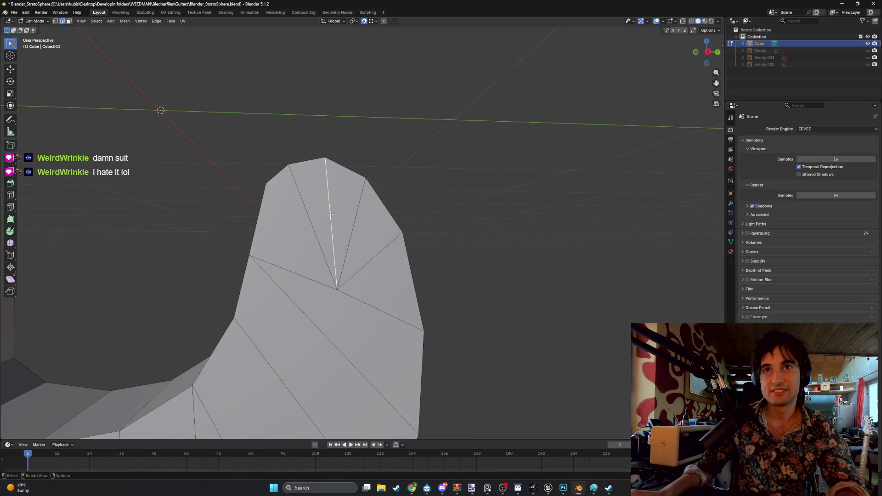
right_click(329, 214)
left_click(321, 218)
left_click(310, 221)
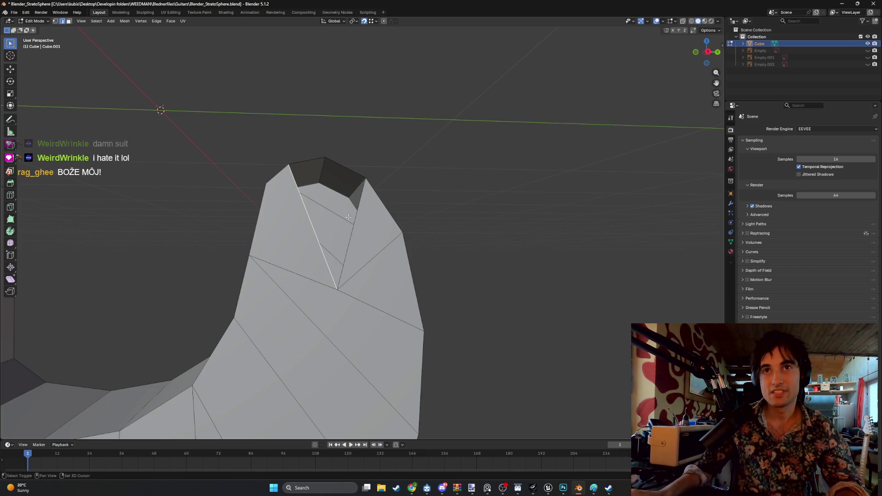
left_click(355, 222, "shift")
key("x")
left_click(315, 169)
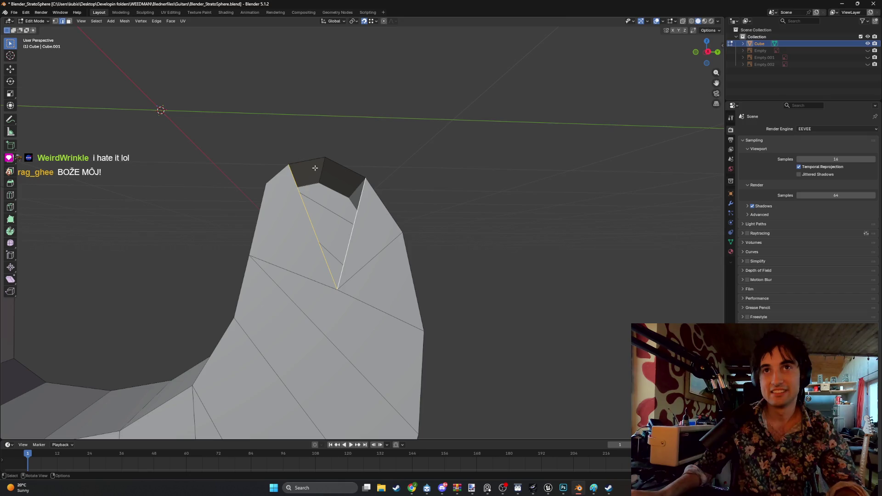
Fill the gap at the horn peak with a new triangle face from its bordering edges.
left_click(336, 164)
left_click(307, 200, "shift")
mouse_move(313, 201)
middle_mouse_down()
mouse_move(323, 179)
mouse_move(349, 212)
middle_mouse_up()
left_click(323, 178, "shift")
key("f")
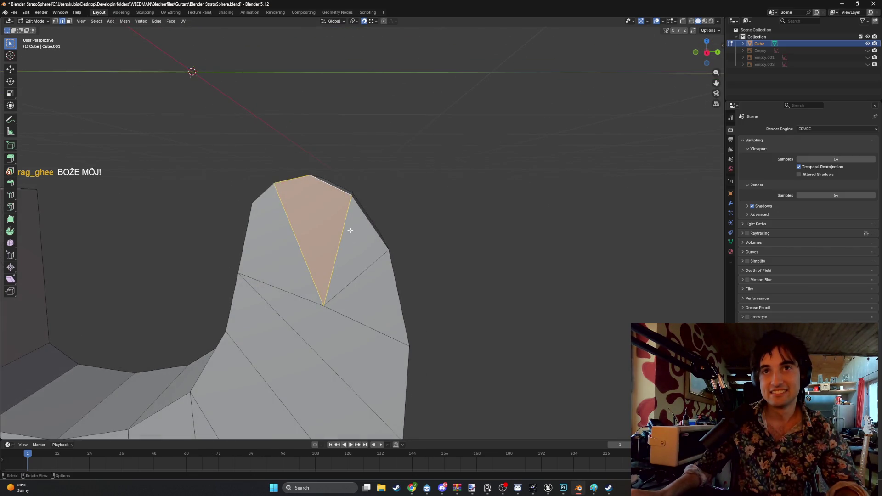
left_click(360, 275)
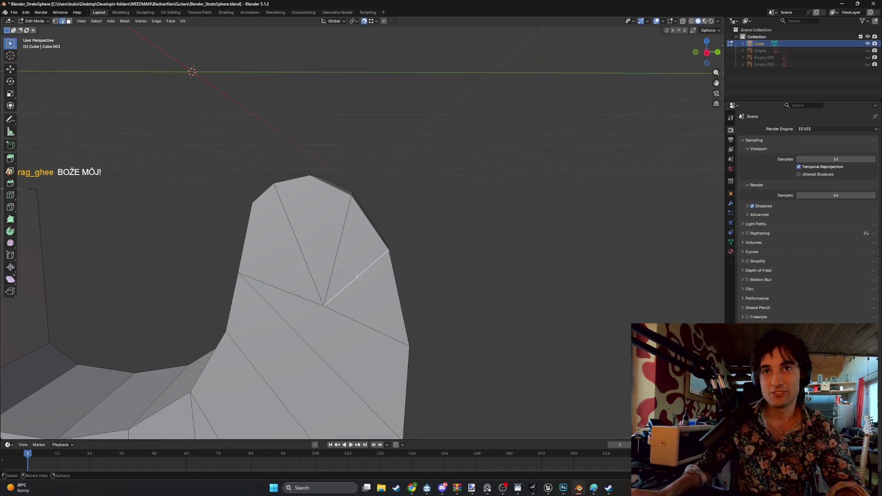
mouse_move(351, 272)
middle_mouse_down()
mouse_move(313, 252)
mouse_move(296, 215)
mouse_move(321, 229)
mouse_move(340, 244)
mouse_move(304, 254)
mouse_move(305, 244)
mouse_move(193, 161)
mouse_move(294, 206)
middle_mouse_up()
Delete the selected edge and fill the resulting slit with a new face.
key("x")
left_click(313, 252)
left_click(295, 214, "alt")
key("f")
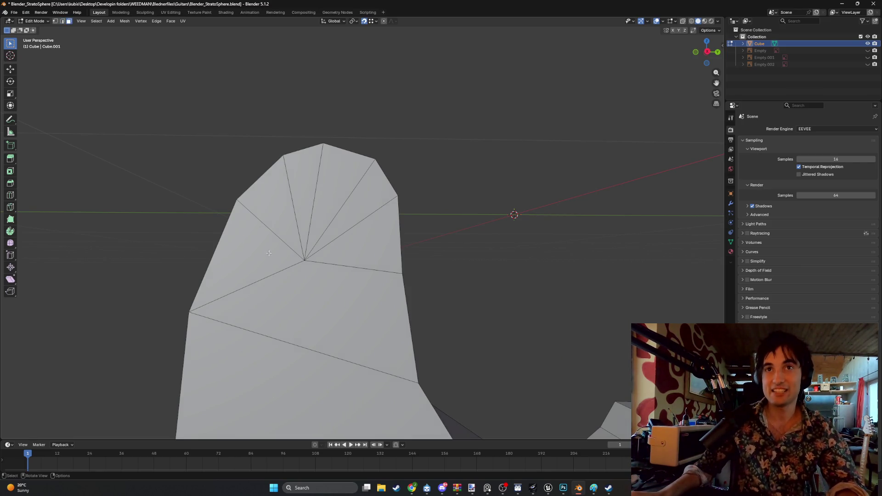
In edge select mode, delete three fan edges at the horn tip, opening a hole.
left_click(274, 234)
key("2")
left_click(352, 230)
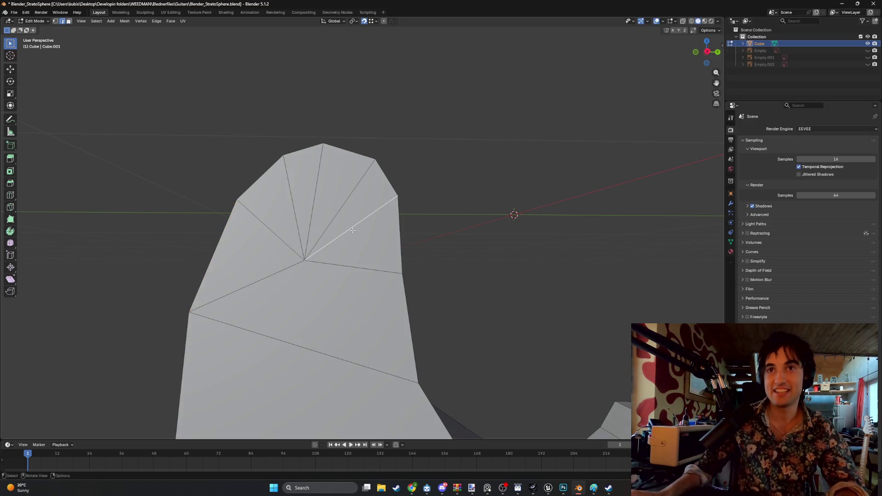
key("x")
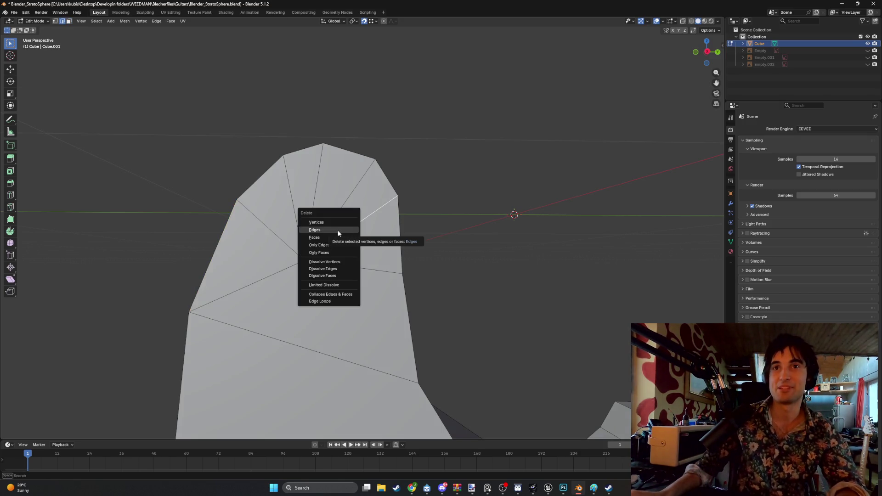
left_click(337, 229)
left_click(313, 200)
key("x")
left_click(312, 200)
middle_click_drag(293, 203, 282, 207)
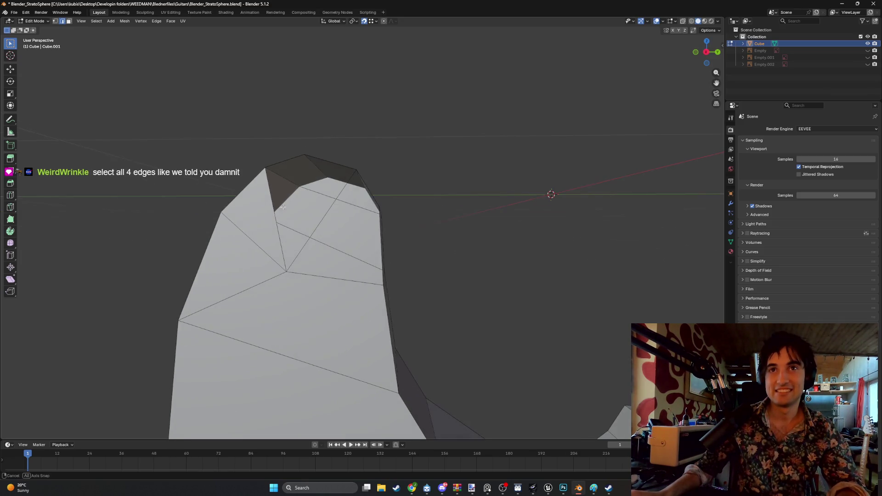
left_click(253, 239)
key("x")
left_click(241, 239)
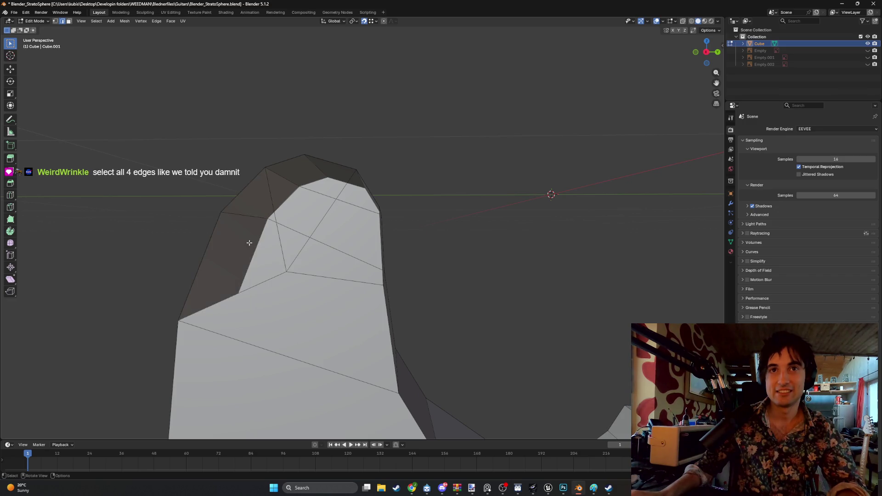
Fill the hole, undo that fill, and refill it as a four-sided face.
left_click(274, 222)
key("f")
left_click(274, 222)
left_click(316, 232, "shift")
key("f")
left_click(317, 232)
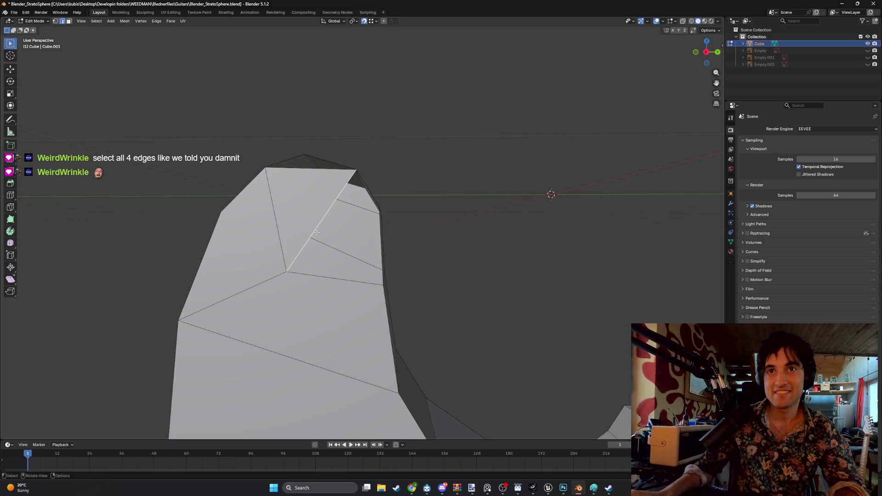
key("ctrl+z")
key("ctrl+z")
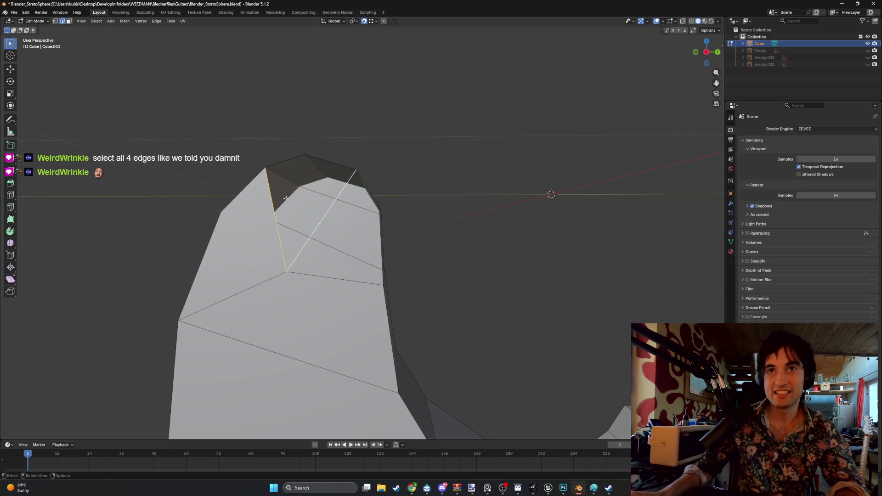
key("f")
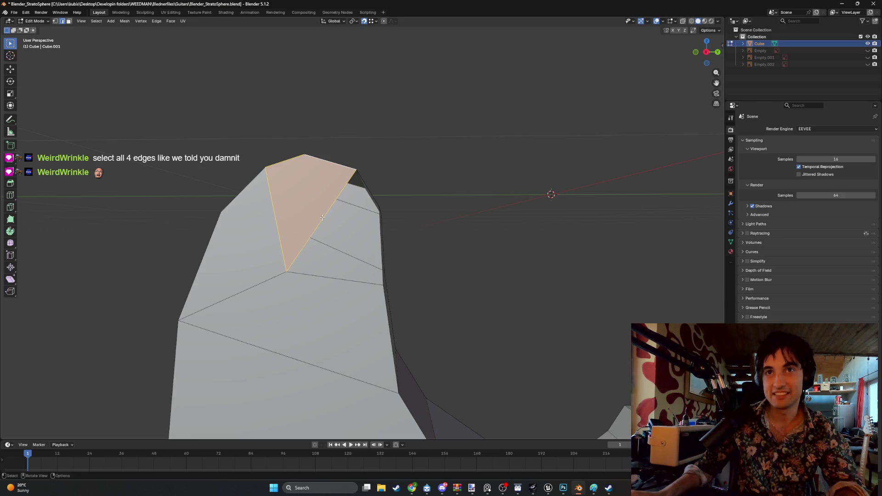
mouse_move(322, 216)
middle_mouse_down()
mouse_move(316, 260)
mouse_move(367, 264)
middle_mouse_up()
scroll(313, 236, "down", 4)
scroll(316, 259, "down", 3, "alt")
scroll(168, 400, "up", 10, "alt")
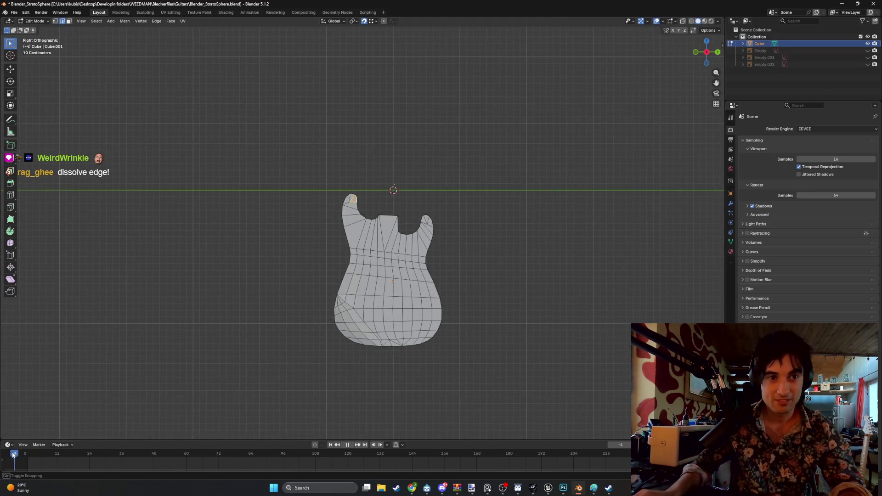
Select all body faces and inset them, confirming a border about 0.03732 m thick.
key("shift+Left")
left_click_drag(486, 384, 262, 173)
mouse_move(262, 173)
middle_mouse_down()
mouse_move(354, 236)
mouse_move(335, 299)
mouse_move(340, 255)
mouse_move(354, 299)
mouse_move(200, 266)
mouse_move(246, 276)
mouse_move(158, 279)
mouse_move(555, 197)
middle_mouse_up()
key("i")
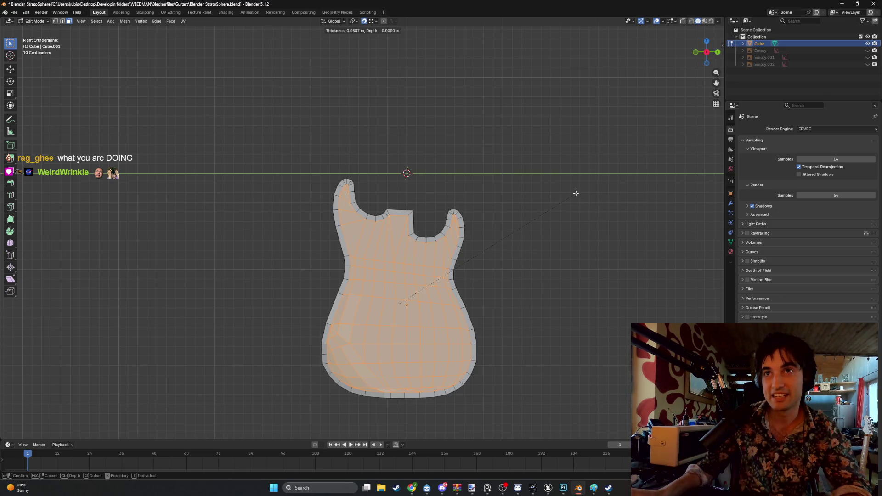
left_click(576, 193)
scroll(575, 193, "up", 5)
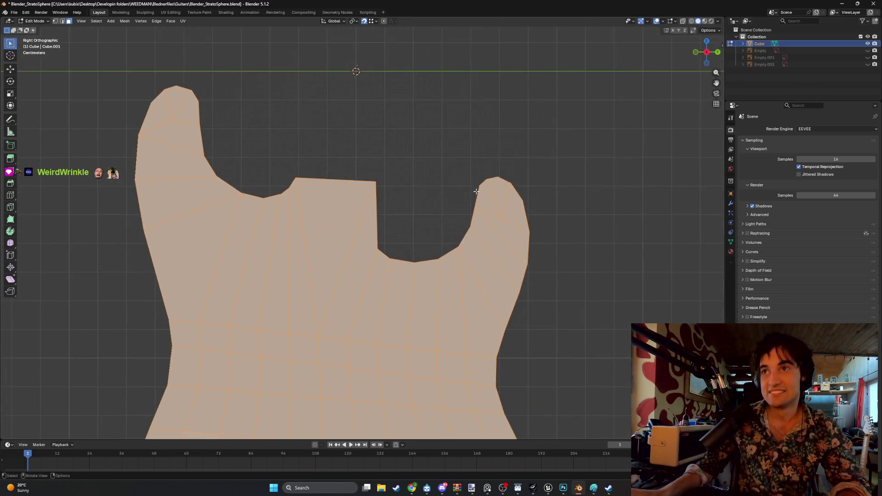
key("i")
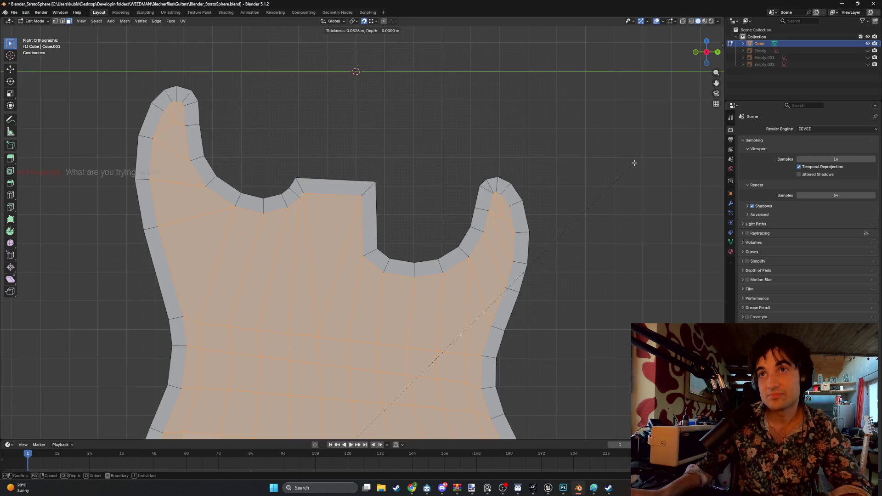
left_click(638, 160)
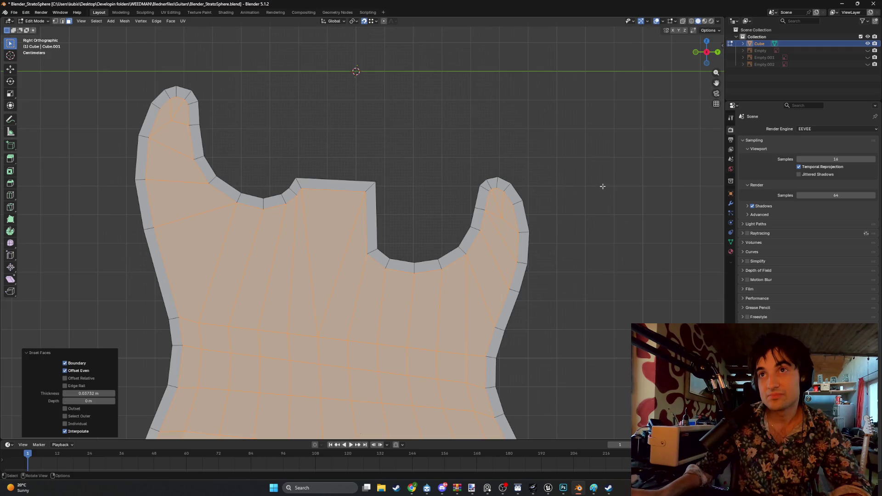
Cancel the scale and move the vertex at the upper horn tip.
key("s")
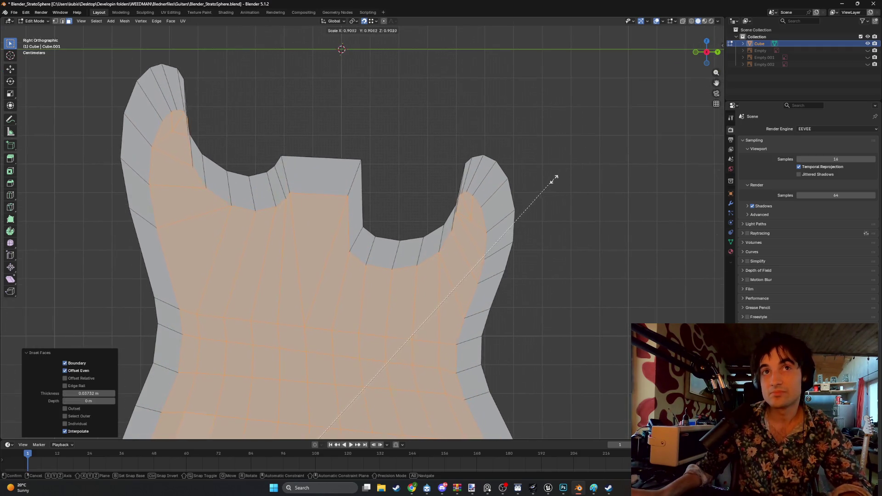
right_click(552, 178)
scroll(528, 170, "up", 3)
middle_click_drag(519, 166, 449, 180, "shift")
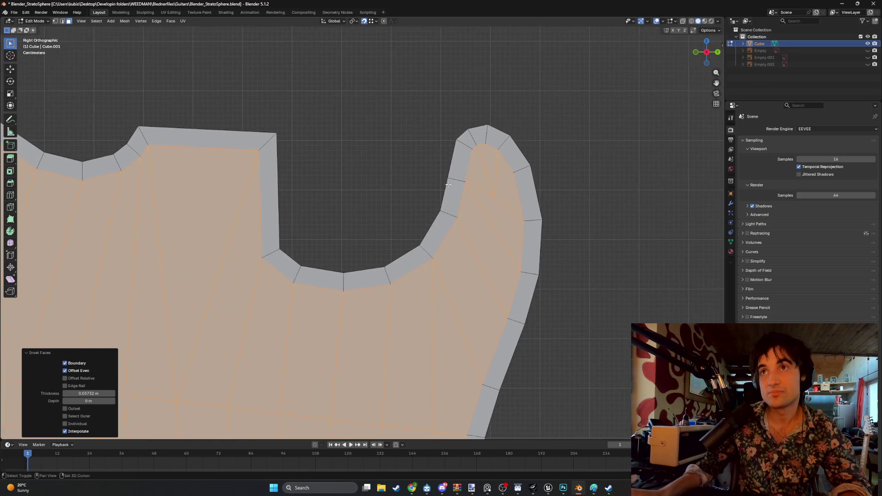
key("1")
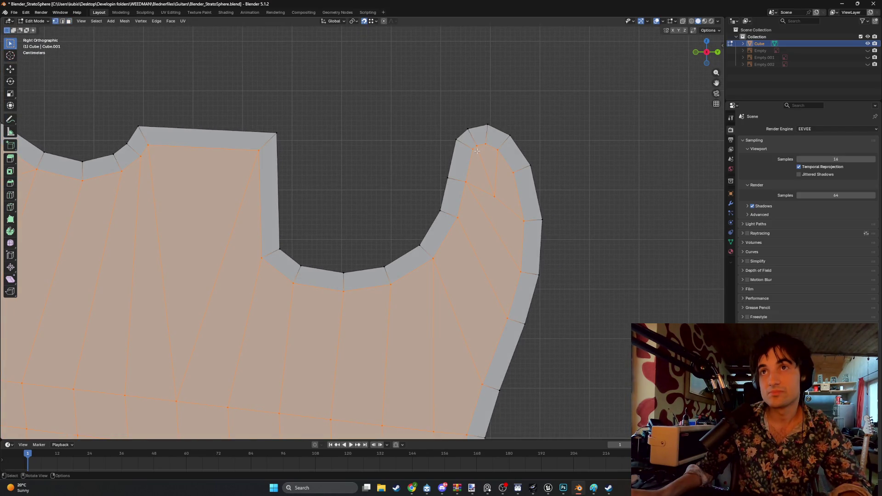
left_click(473, 151)
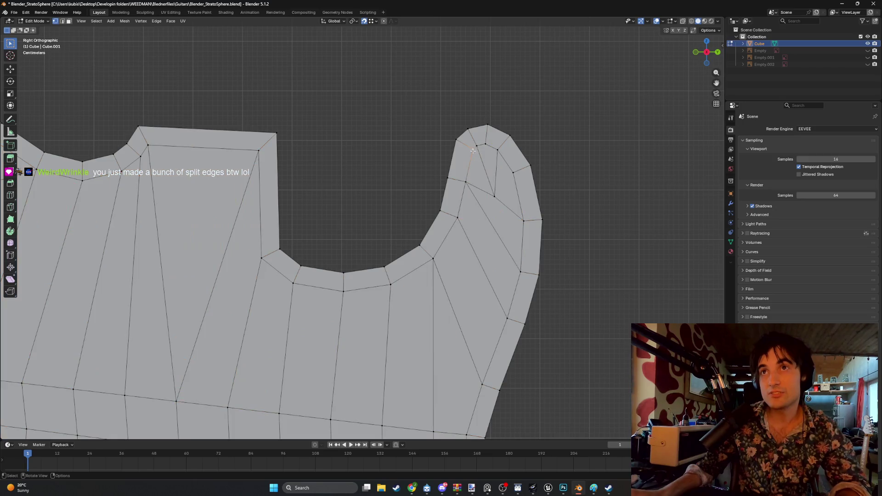
key("g")
left_click(470, 164)
scroll(483, 188, "down", 6)
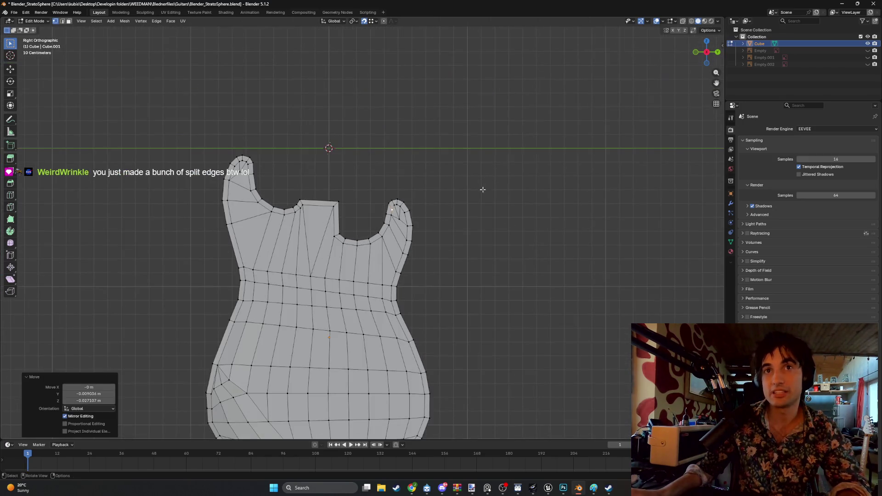
Select all faces and start a thin inset of about 0.004 m around the body top.
key("a")
key("3")
scroll(429, 214, "up", 1)
scroll(429, 214, "up", 6)
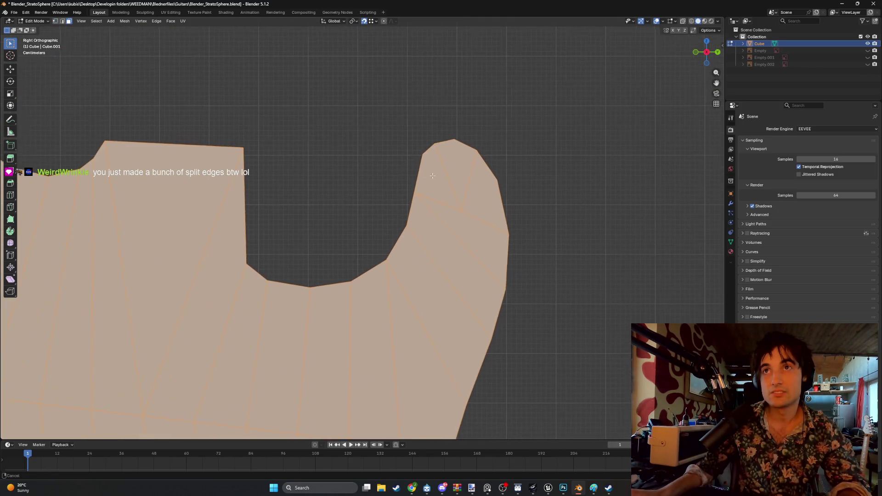
key("i")
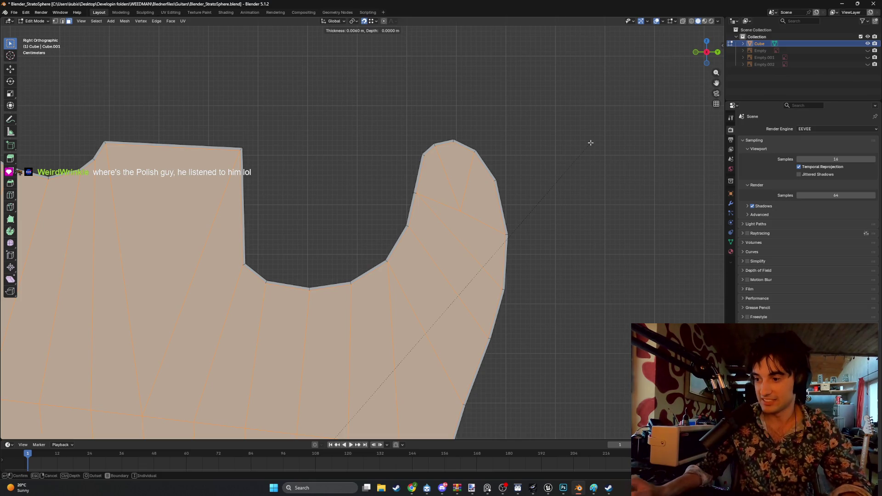
left_click(590, 143)
mouse_move(580, 151)
middle_mouse_down()
mouse_move(528, 177)
mouse_move(504, 176)
middle_mouse_up()
mouse_move(345, 196)
middle_mouse_down("alt")
mouse_move(502, 179)
mouse_move(399, 193)
middle_mouse_up("alt")
scroll(398, 193, "up", 5)
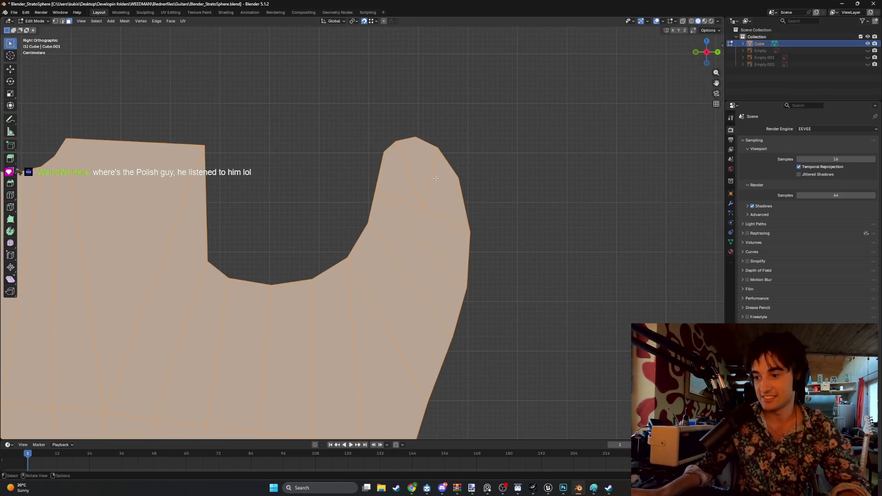
middle_click_drag(420, 175, 434, 190, "shift")
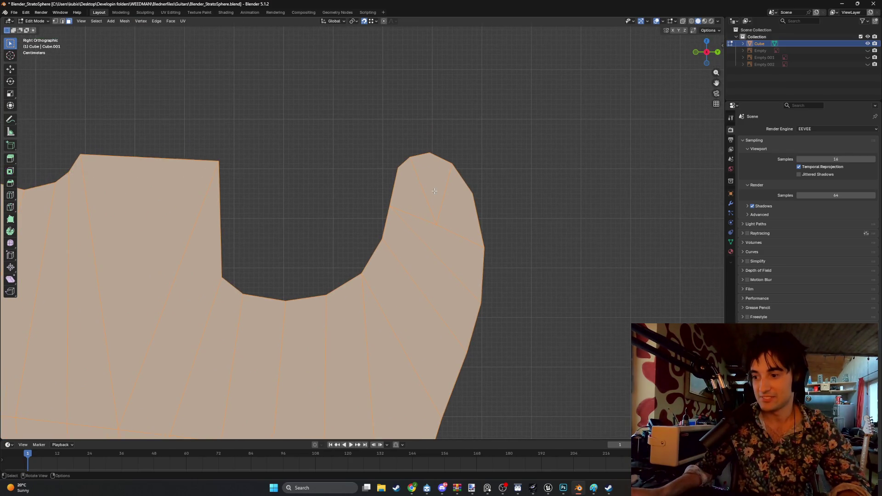
key("i")
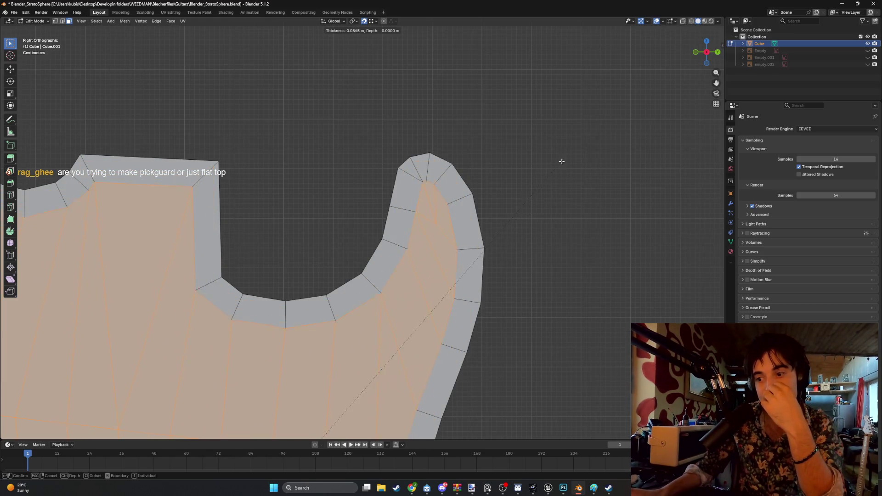
key("Escape")
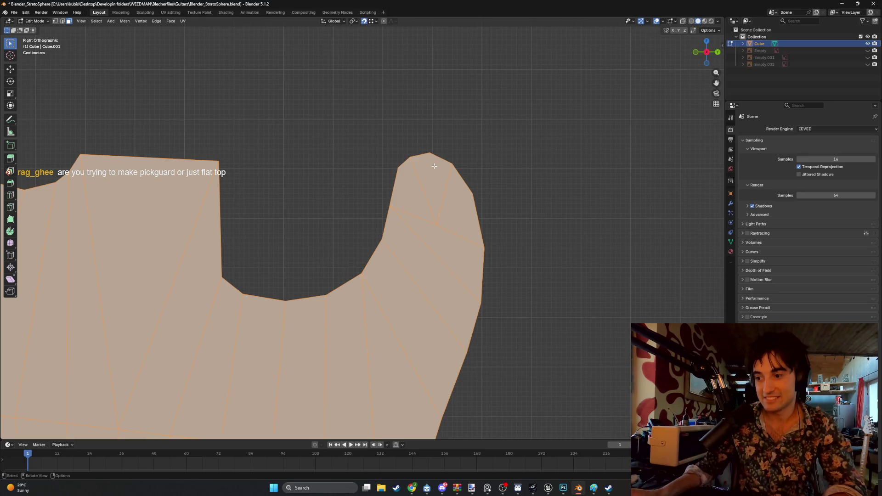
scroll(566, 149, "down", 5)
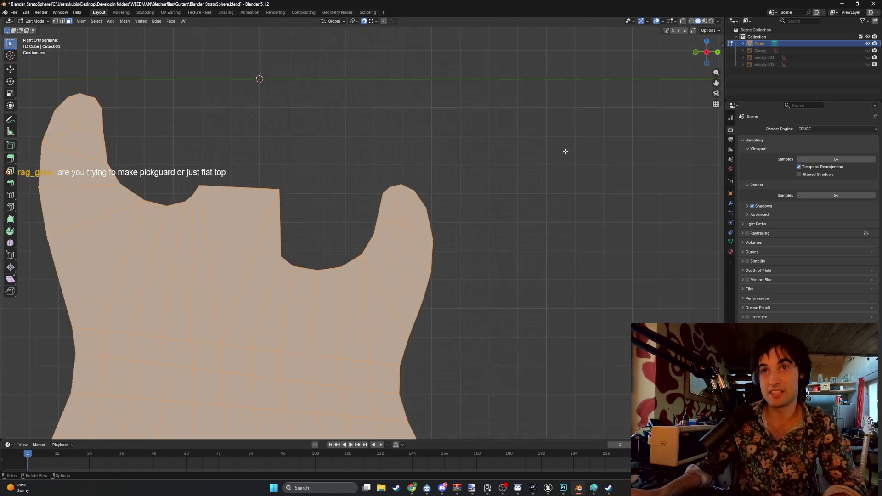
key("i")
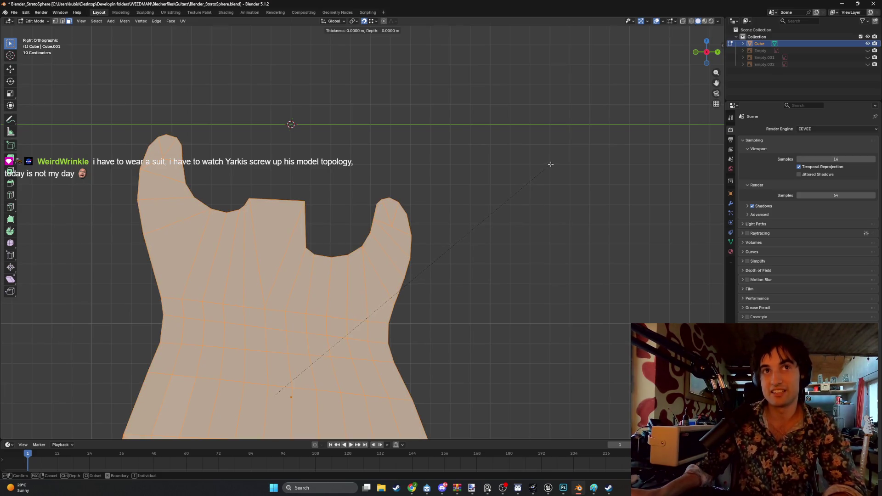
Cancel the running inset, redo it with a 0.069 m border, then select the horn-tip vertex.
right_click(543, 170)
mouse_move(544, 169)
middle_mouse_down()
mouse_move(429, 189)
mouse_move(423, 132)
mouse_move(401, 207)
mouse_move(394, 193)
mouse_move(409, 211)
mouse_move(406, 199)
mouse_move(478, 208)
mouse_move(321, 209)
mouse_move(451, 155)
middle_mouse_up()
scroll(402, 206, "up", 3)
key("i")
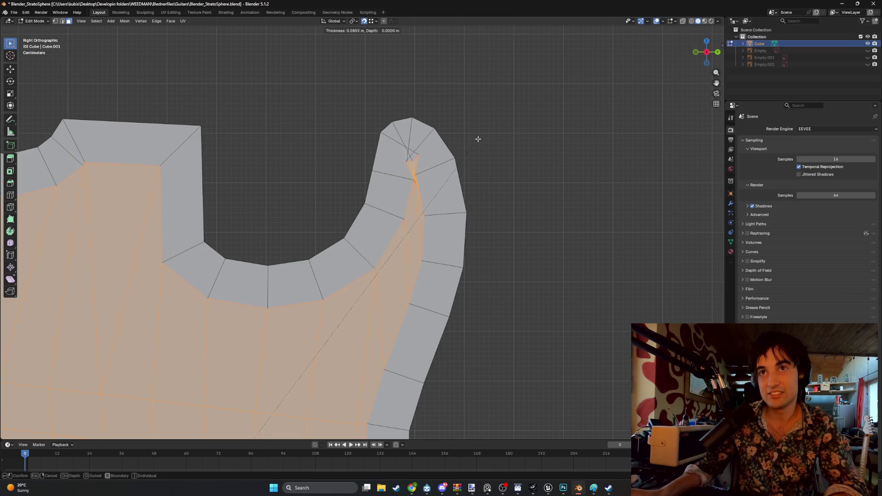
left_click(485, 135)
scroll(391, 187, "up", 4)
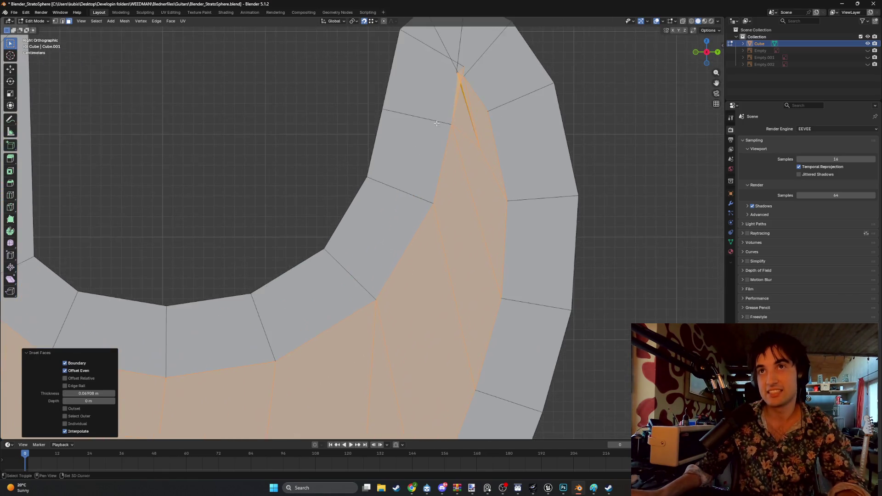
left_click(428, 119)
Shift the horn-tip vertex about -0.0067 m in Y and 0.0059 m in Z.
key("g")
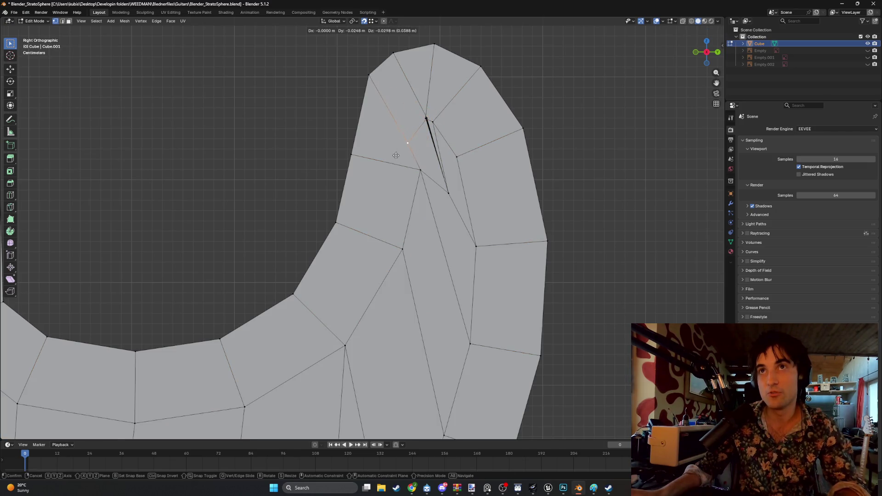
left_click(422, 121)
left_click(422, 120)
scroll(425, 115, "up", 3)
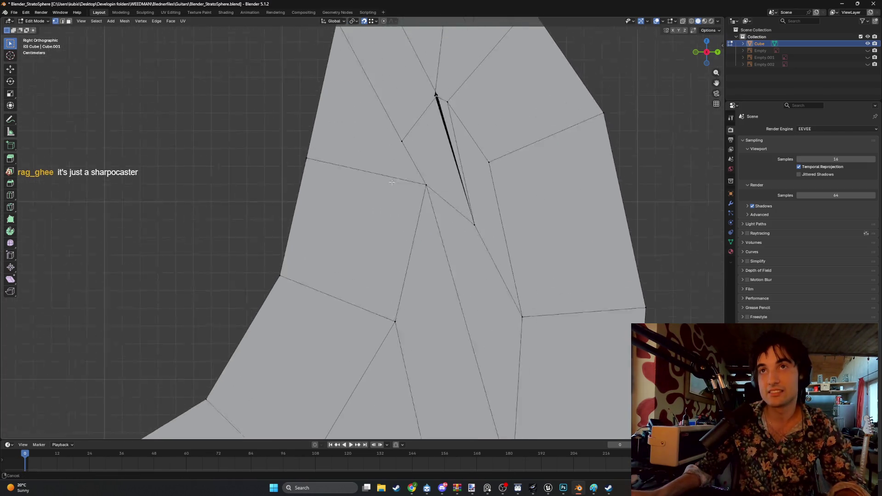
left_click_drag(427, 110, 405, 126)
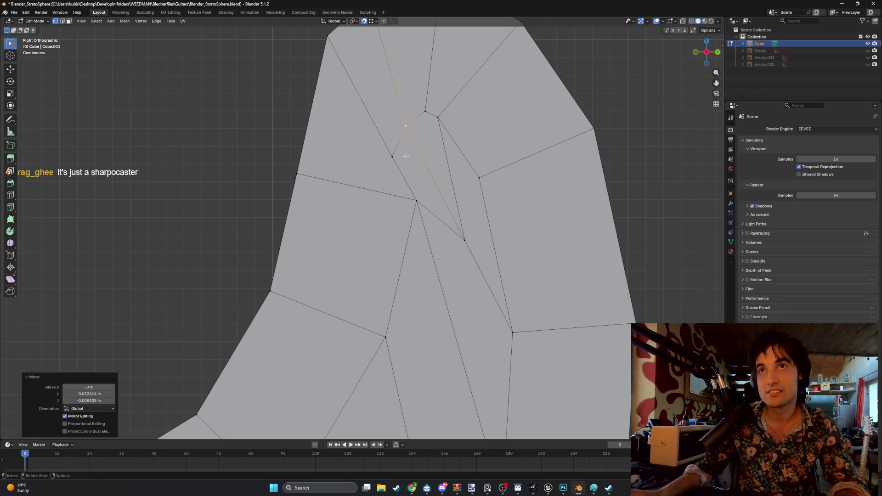
Pull the inner horn-tip vertex down and left, checking it in 3D and the Numpad 3 side view.
left_click(414, 201)
left_click_drag(413, 201, 388, 216)
scroll(391, 236, "down", 2)
middle_click_drag(391, 237, 393, 142)
key("g")
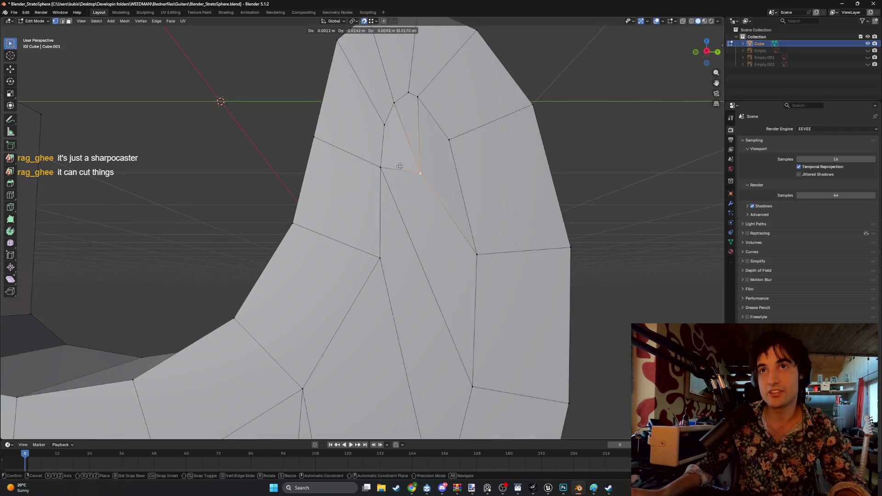
left_click(399, 166)
middle_click_drag(417, 174, 380, 171)
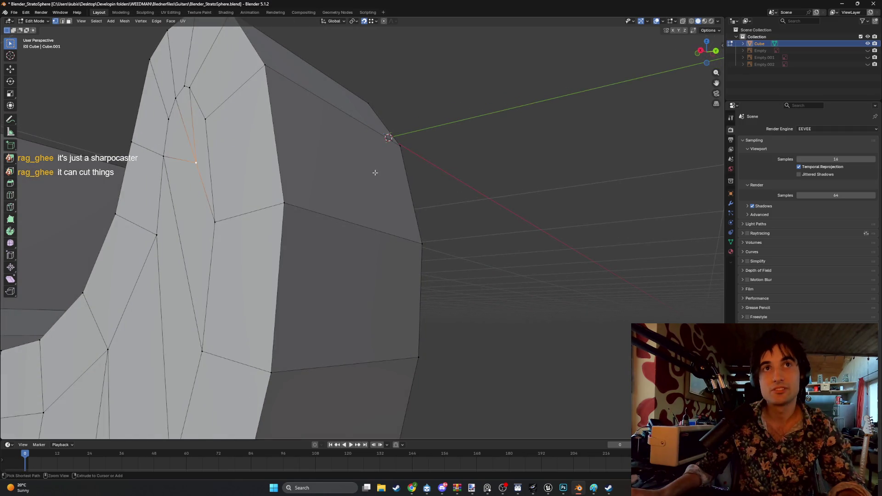
key("KP_3")
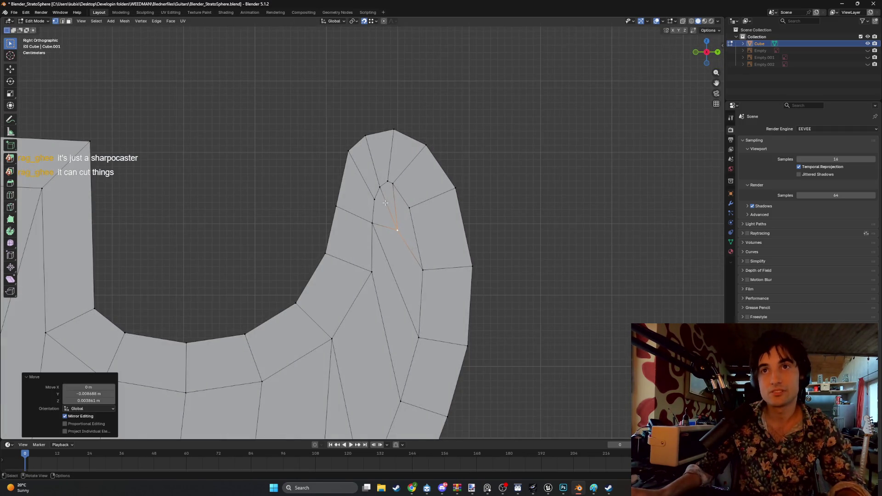
mouse_move(366, 236)
middle_mouse_down("shift")
mouse_move(299, 205)
mouse_move(414, 229)
mouse_move(547, 59)
mouse_move(320, 204)
mouse_move(317, 257)
mouse_move(285, 176)
mouse_move(343, 180)
mouse_move(350, 297)
mouse_move(360, 205)
middle_mouse_up("shift")
scroll(285, 177, "down", 5)
scroll(343, 180, "down", 4)
scroll(350, 297, "up", 8)
left_click(379, 241)
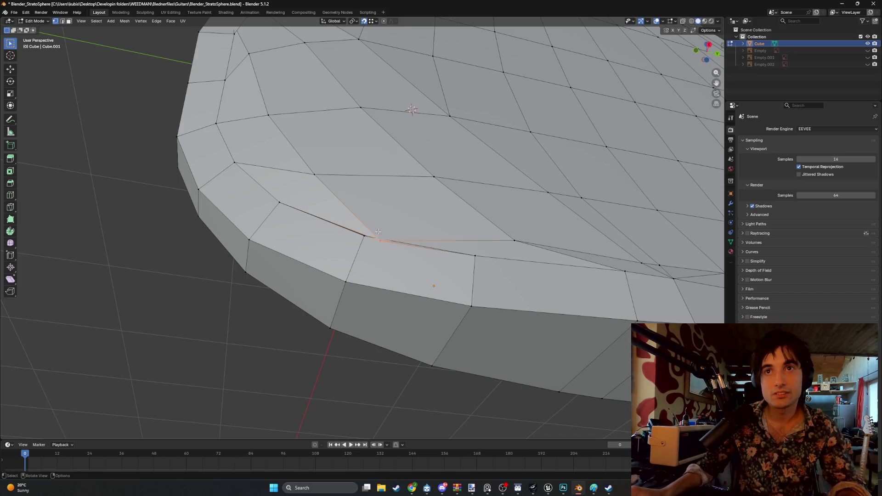
Move a border vertex near the body's rounded end to remove a stretched triangle.
key("g")
left_click(382, 218)
scroll(382, 218, "down", 3)
mouse_move(382, 219)
middle_mouse_down()
mouse_move(415, 222)
mouse_move(388, 198)
mouse_move(368, 202)
mouse_move(345, 184)
mouse_move(340, 214)
mouse_move(229, 228)
middle_mouse_up()
scroll(238, 226, "up", 4)
Using X-ray, box-select the notch-corner vertices and move them, then select a top-border vertex.
key("alt+z")
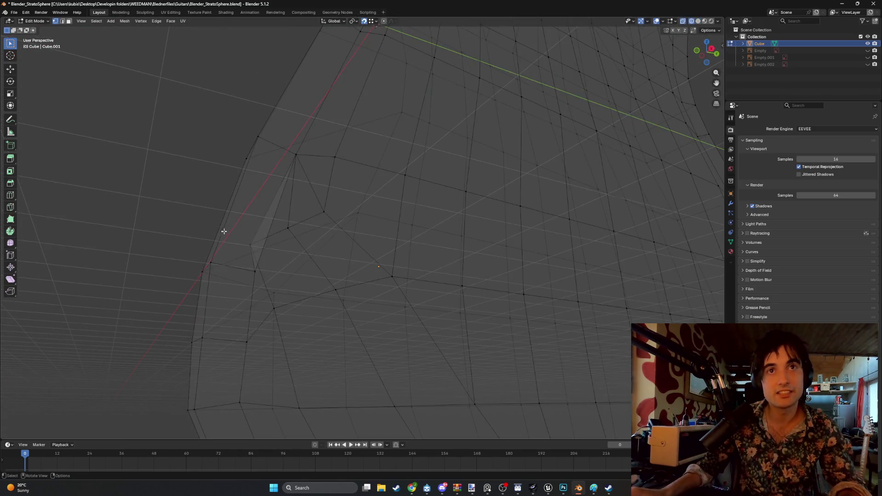
left_click_drag(252, 245, 231, 237)
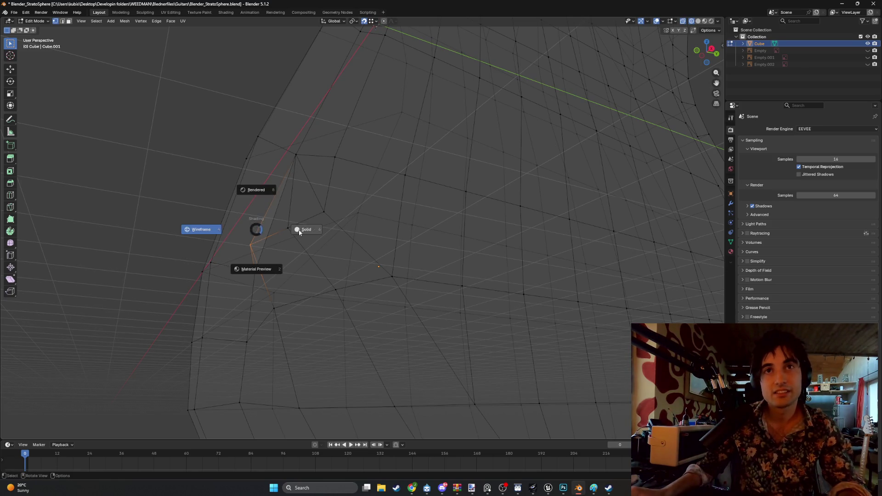
left_click(299, 233)
key("g")
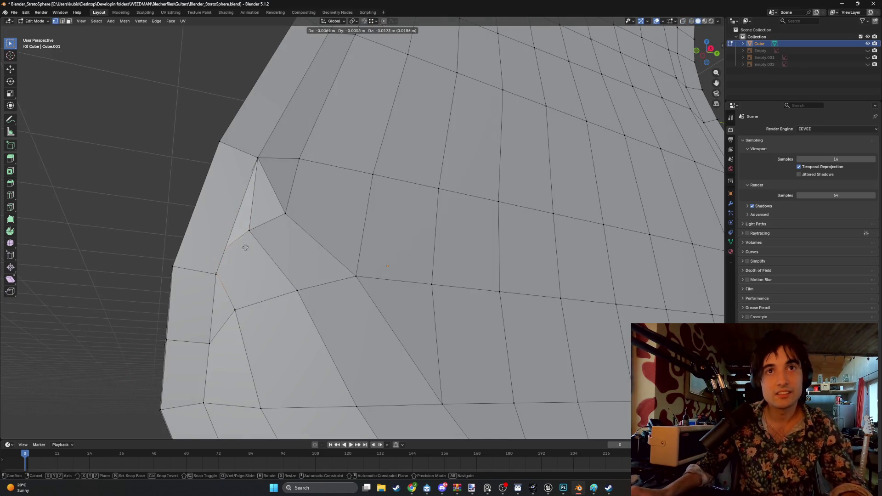
left_click(266, 245)
scroll(266, 244, "down", 5)
mouse_move(266, 245)
middle_mouse_down()
mouse_move(319, 194)
mouse_move(314, 189)
mouse_move(301, 203)
mouse_move(321, 136)
mouse_move(275, 118)
mouse_move(255, 124)
middle_mouse_up()
middle_click_drag(248, 227, 284, 217)
left_click(290, 226)
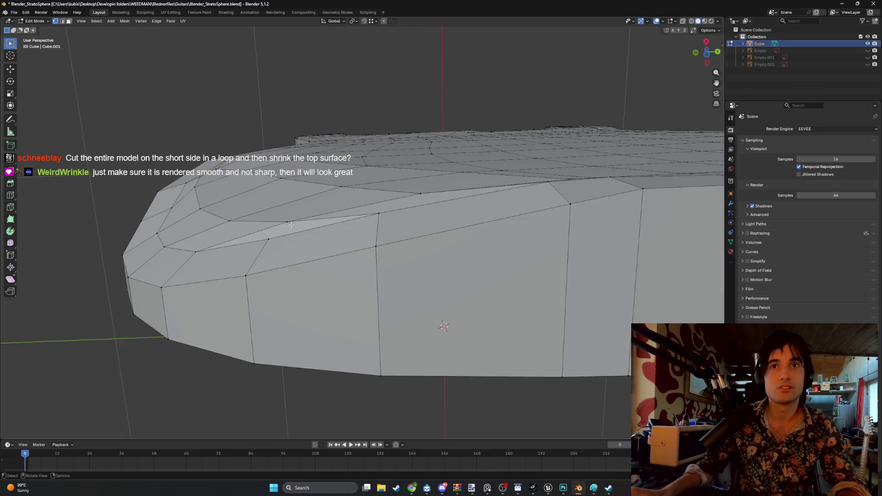
Move two more border vertices into place.
key("g")
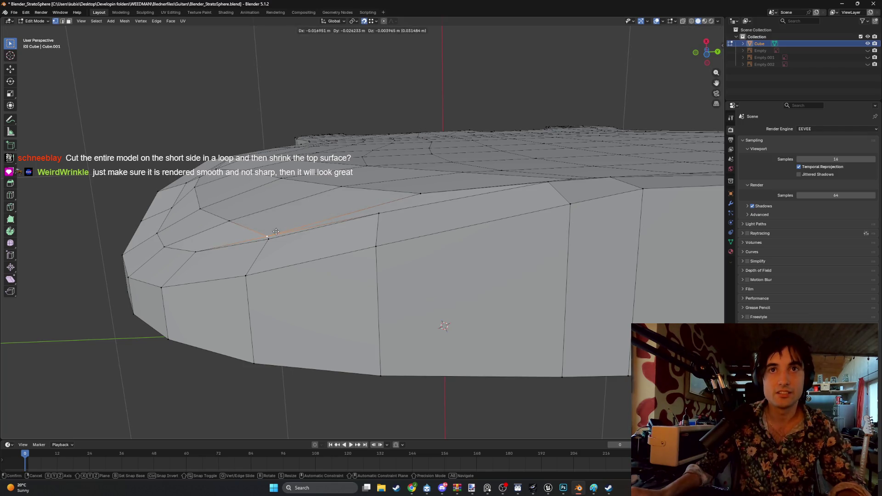
left_click(277, 231)
mouse_move(278, 232)
middle_mouse_down()
mouse_move(424, 251)
mouse_move(377, 208)
mouse_move(258, 236)
mouse_move(191, 240)
mouse_move(182, 230)
mouse_move(197, 187)
mouse_move(243, 222)
mouse_move(329, 237)
mouse_move(236, 183)
middle_mouse_up()
key("g")
left_click(158, 262)
Select the whole mesh, merge vertices by distance removing 2, then deselect all.
key("KP_1")
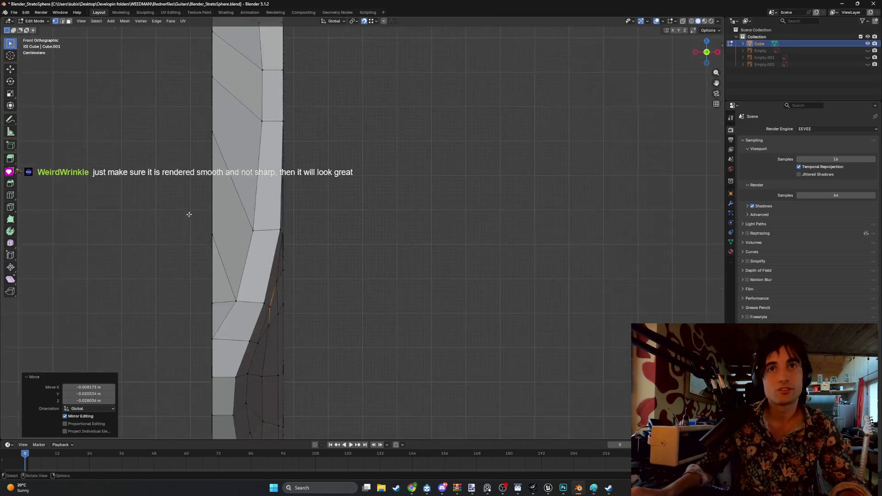
mouse_move(189, 214)
middle_mouse_down()
mouse_move(171, 136)
mouse_move(197, 182)
mouse_move(212, 131)
mouse_move(242, 135)
mouse_move(252, 154)
mouse_move(223, 178)
mouse_move(179, 163)
middle_mouse_up()
scroll(210, 175, "up", 5)
scroll(227, 176, "down", 5)
key("a")
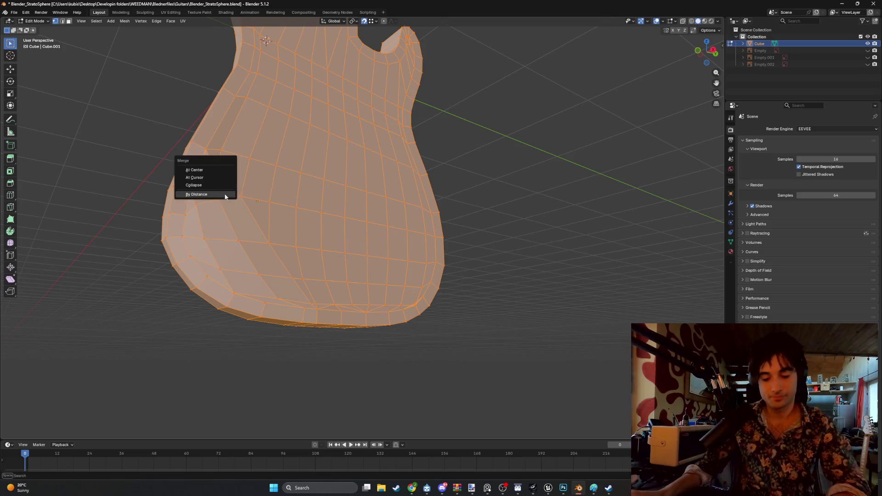
left_click(196, 195)
key("alt+a")
Orbit around the body to inspect the horns and sides, then select the top face's outer edge loop.
mouse_move(441, 183)
middle_mouse_down()
mouse_move(350, 222)
mouse_move(202, 177)
mouse_move(142, 171)
mouse_move(242, 199)
mouse_move(249, 244)
mouse_move(59, 200)
mouse_move(161, 205)
mouse_move(143, 225)
mouse_move(190, 156)
mouse_move(219, 193)
mouse_move(215, 213)
mouse_move(200, 193)
middle_mouse_up()
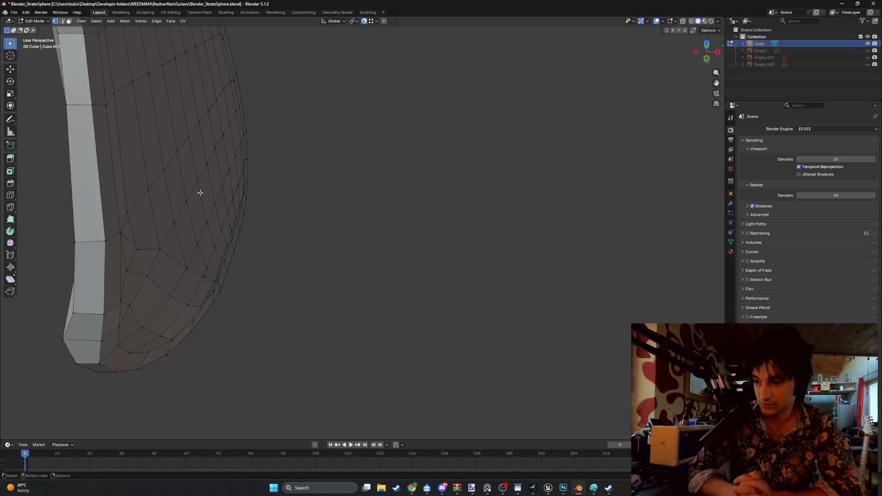
mouse_move(127, 136)
middle_mouse_down()
mouse_move(191, 187)
mouse_move(147, 148)
mouse_move(184, 149)
middle_mouse_up()
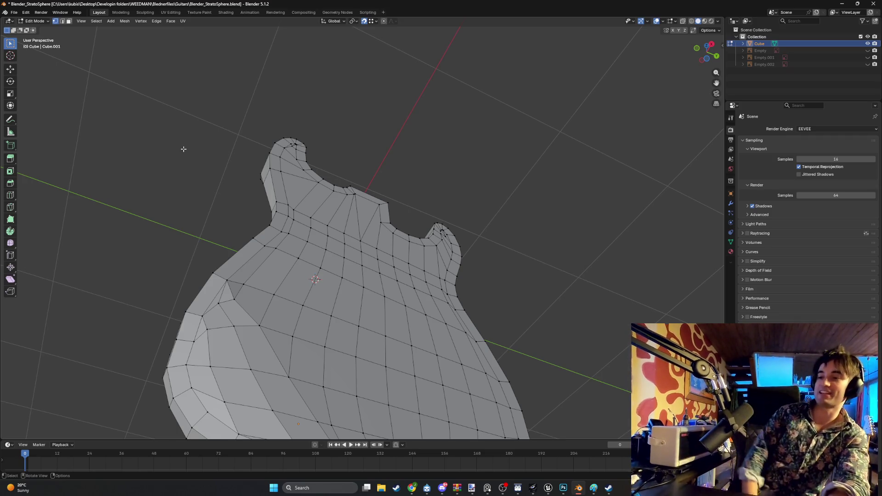
mouse_move(115, 144)
middle_mouse_down()
mouse_move(301, 240)
mouse_move(256, 266)
mouse_move(181, 246)
mouse_move(175, 300)
mouse_move(179, 258)
mouse_move(116, 210)
mouse_move(59, 230)
mouse_move(230, 229)
mouse_move(189, 218)
mouse_move(201, 228)
mouse_move(228, 217)
mouse_move(307, 242)
mouse_move(286, 244)
mouse_move(387, 235)
mouse_move(260, 236)
mouse_move(262, 251)
middle_mouse_up()
mouse_move(228, 218)
middle_mouse_down()
mouse_move(228, 191)
mouse_move(246, 199)
mouse_move(206, 192)
mouse_move(230, 149)
mouse_move(256, 205)
mouse_move(246, 150)
mouse_move(258, 209)
mouse_move(270, 193)
mouse_move(533, 165)
middle_mouse_up()
left_click(258, 191, "alt")
Apply a trial bevel to the top outer edge loop, inspect it from several angles, then undo it.
scroll(413, 179, "down", 3)
key("ctrl+b")
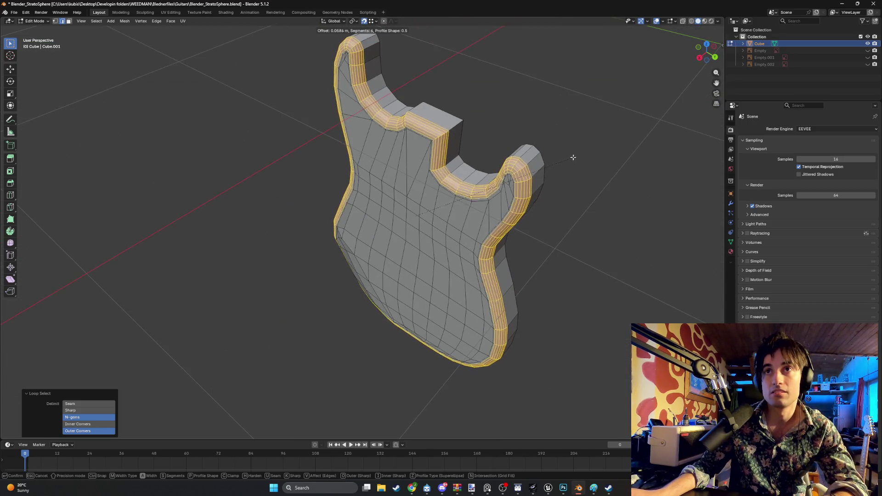
scroll(575, 156, "down", 1)
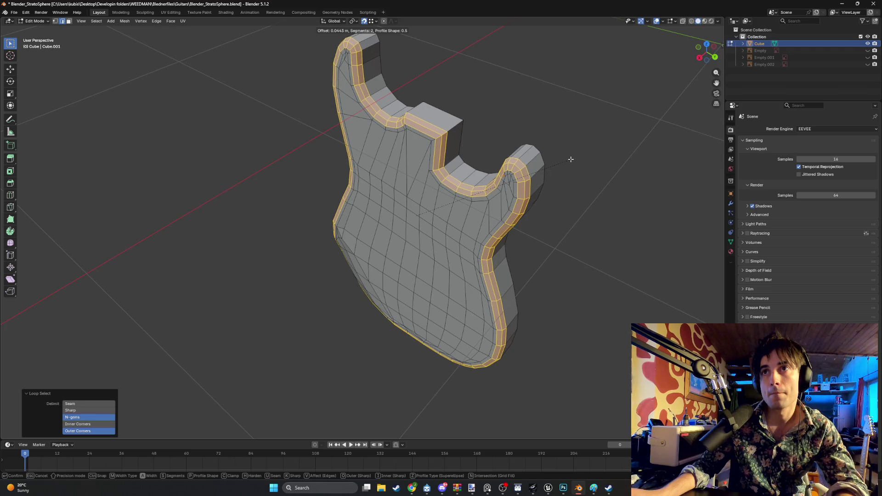
left_click(571, 158)
mouse_move(570, 158)
middle_mouse_down()
mouse_move(417, 55)
mouse_move(472, 141)
mouse_move(523, 122)
mouse_move(515, 126)
middle_mouse_up()
scroll(394, 188, "up", 3)
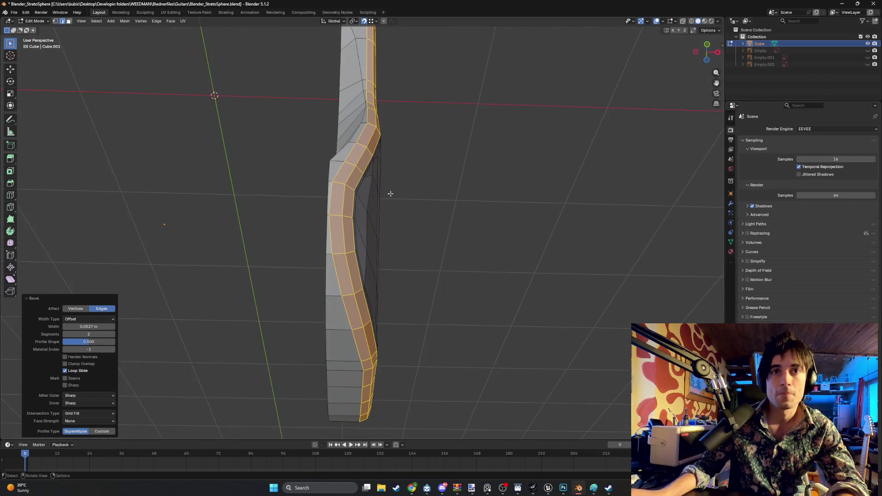
middle_click_drag(330, 199, 309, 315)
mouse_move(366, 217)
middle_mouse_down()
mouse_move(356, 228)
mouse_move(319, 203)
mouse_move(286, 220)
mouse_move(284, 209)
mouse_move(294, 216)
mouse_move(287, 207)
mouse_move(328, 188)
middle_mouse_up()
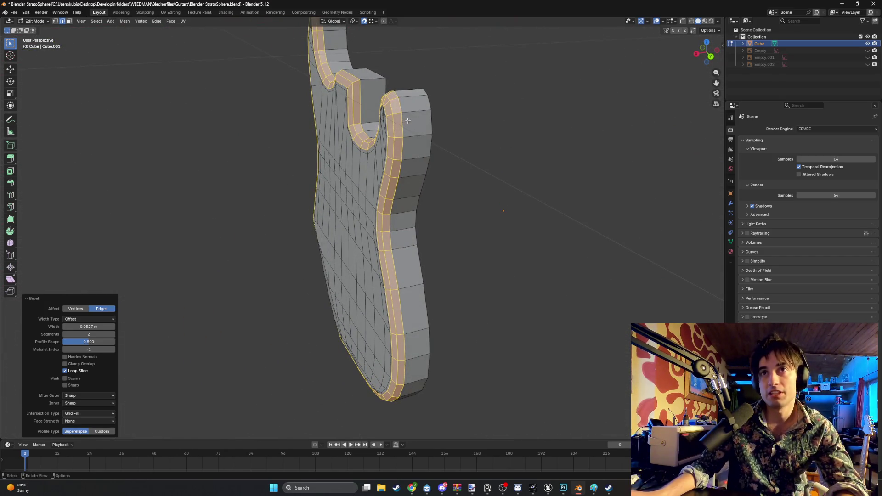
key("ctrl+z")
mouse_move(395, 125)
middle_mouse_down()
mouse_move(387, 138)
mouse_move(395, 168)
middle_mouse_up()
scroll(395, 167, "up", 3)
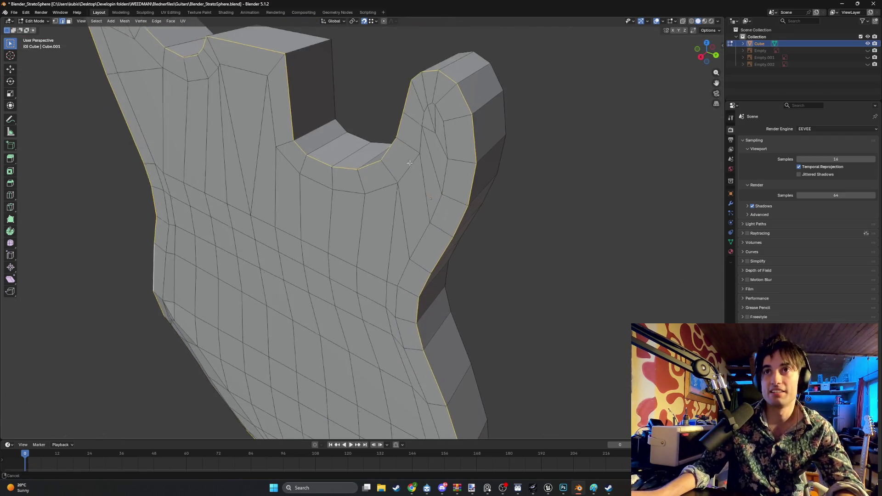
scroll(398, 181, "down", 4)
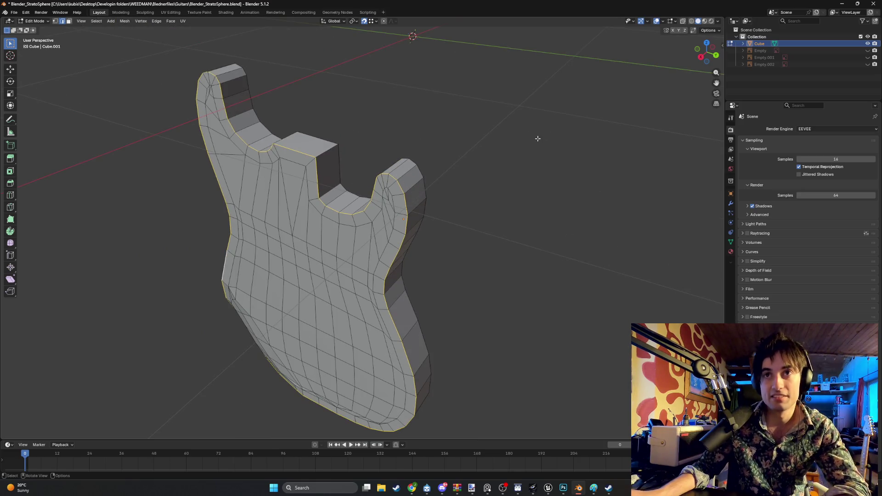
Start another bevel on the outer edge, cancel it with Escape, and view the whole body.
key("ctrl+b")
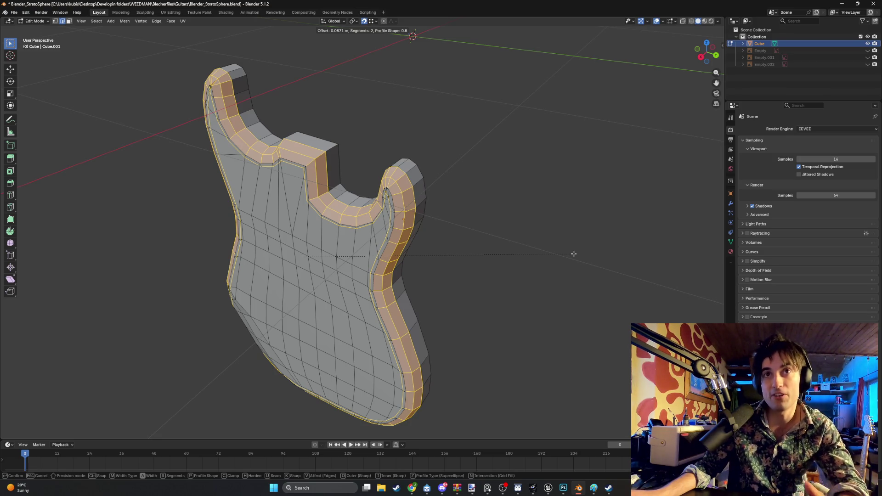
key("Escape")
mouse_move(463, 241)
middle_mouse_down()
mouse_move(468, 218)
mouse_move(439, 219)
mouse_move(437, 211)
middle_mouse_up()
scroll(437, 210, "up", 8)
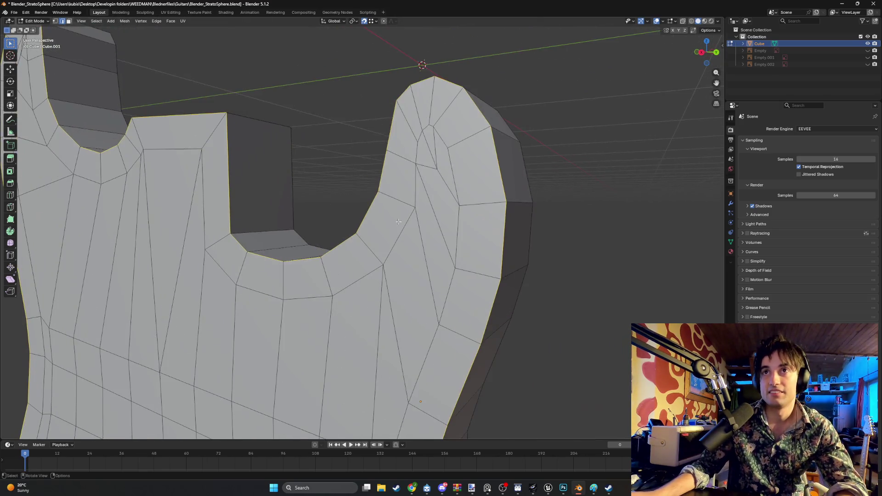
scroll(421, 158, "down", 6)
middle_click_drag(418, 179, 359, 220)
scroll(390, 197, "down", 5)
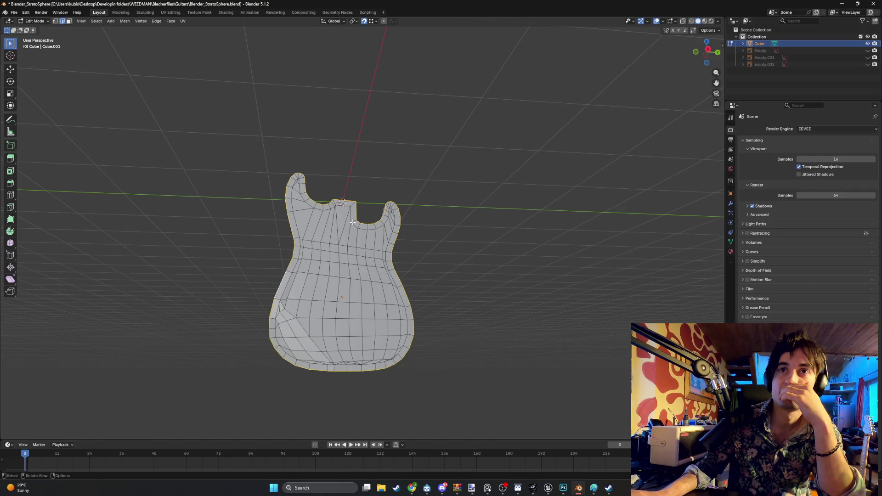
Nudge a vertex at the body's lower-left edge by about -0.0056 m X and 0.0035 m Y.
mouse_move(325, 242)
middle_mouse_down()
mouse_move(344, 223)
mouse_move(385, 211)
mouse_move(385, 226)
mouse_move(331, 248)
mouse_move(266, 296)
mouse_move(289, 275)
mouse_move(299, 285)
mouse_move(287, 305)
mouse_move(302, 150)
mouse_move(58, 186)
middle_mouse_up()
mouse_move(146, 154)
middle_mouse_down("alt")
mouse_move(164, 126)
mouse_move(115, 237)
mouse_move(232, 233)
middle_mouse_up("alt")
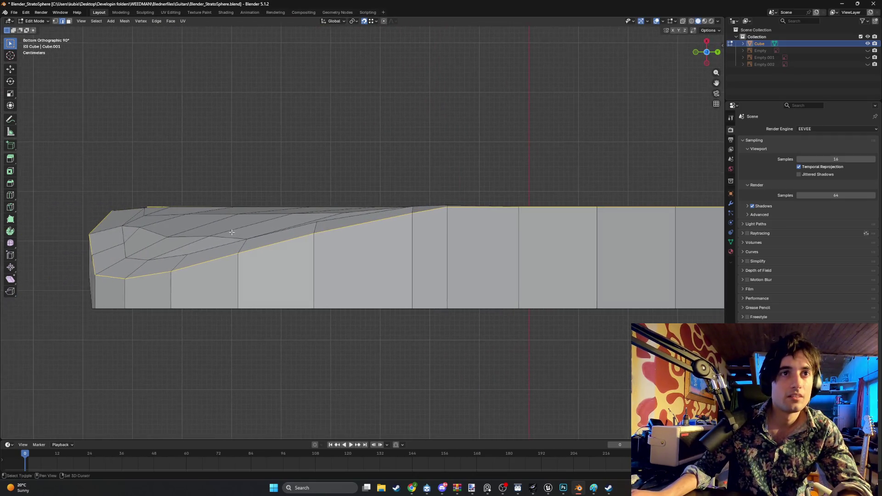
key("1")
left_click(152, 233)
key("g")
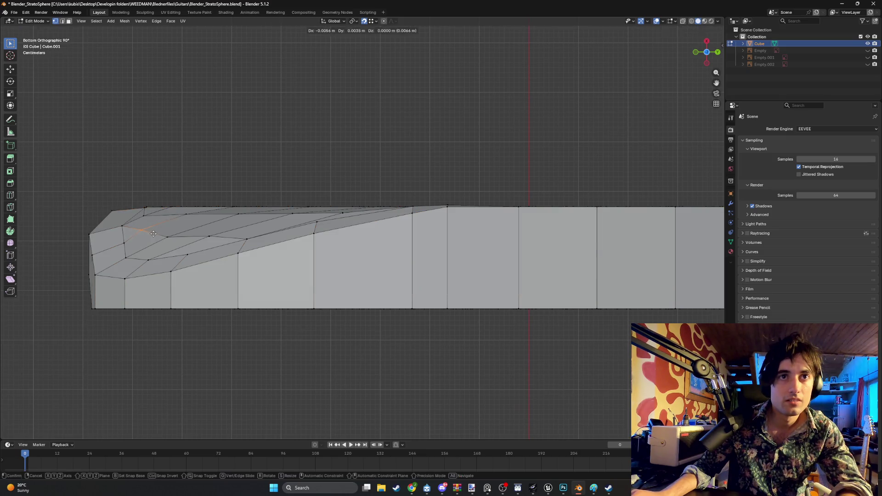
left_click(153, 232)
Check the moved vertex in right and front orthographic views with X-ray, then restore solid shading.
key("KP_Decimal")
key("KP_3")
scroll(316, 264, "down", 10)
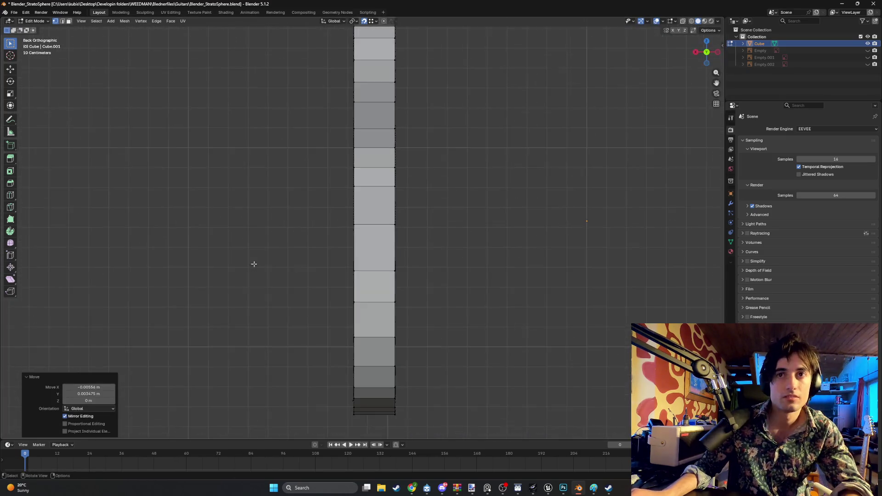
key("KP_1")
scroll(316, 233, "up", 3)
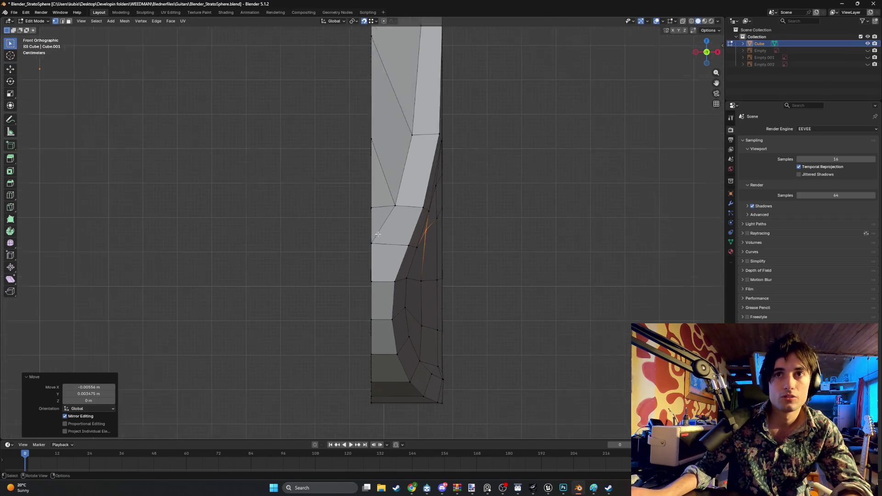
middle_click_drag(363, 234, 331, 181, "shift")
key("alt+z")
mouse_move(249, 167)
middle_mouse_down()
mouse_move(315, 211)
mouse_move(305, 187)
mouse_move(315, 147)
mouse_move(333, 189)
mouse_move(319, 222)
mouse_move(374, 156)
mouse_move(302, 229)
mouse_move(329, 215)
mouse_move(319, 196)
mouse_move(301, 196)
mouse_move(303, 156)
mouse_move(275, 152)
mouse_move(296, 202)
middle_mouse_up()
key("shift+z")
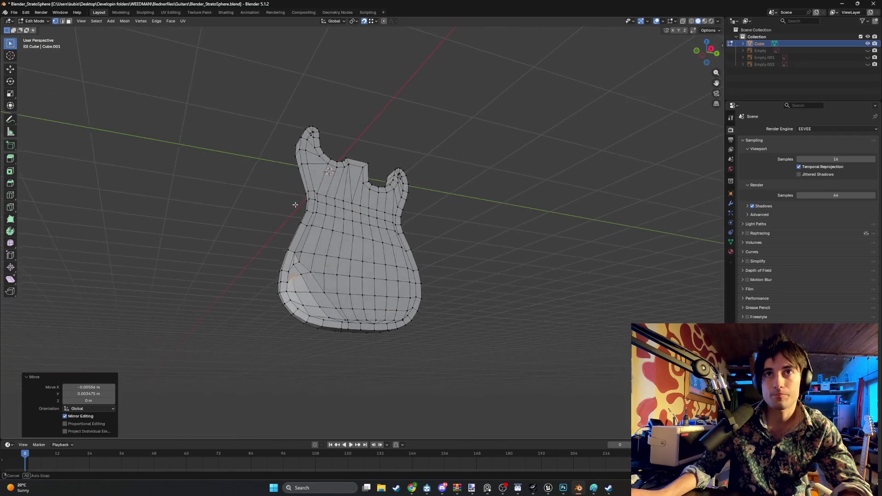
scroll(257, 230, "up", 5)
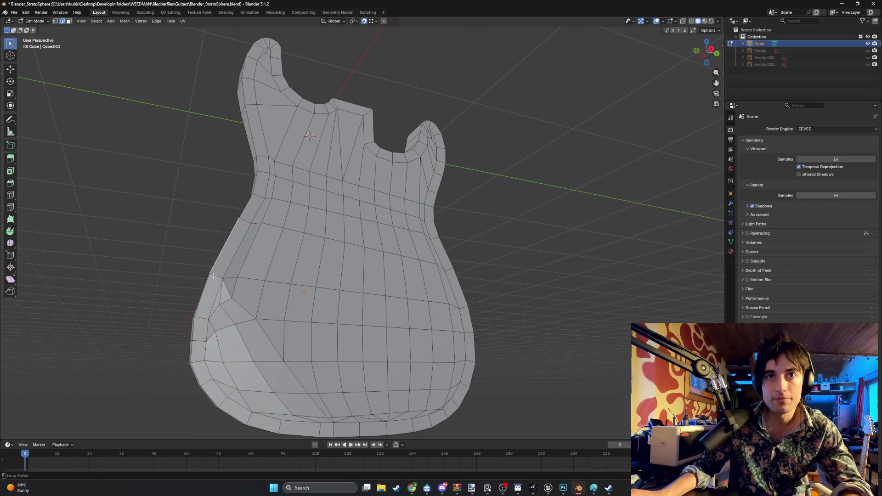
Clear the outline selection and delete two faces at the upper horn tip.
left_click(212, 275, "alt")
scroll(246, 242, "down", 3)
mouse_move(246, 242)
middle_mouse_down()
mouse_move(381, 178)
mouse_move(362, 167)
middle_mouse_up()
scroll(380, 179, "up", 6)
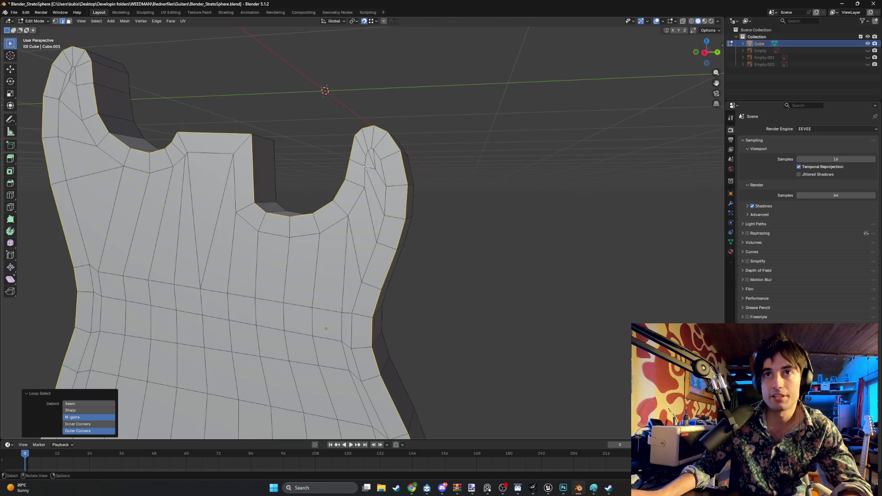
middle_click_drag(369, 169, 344, 152)
key("alt+a")
key("1")
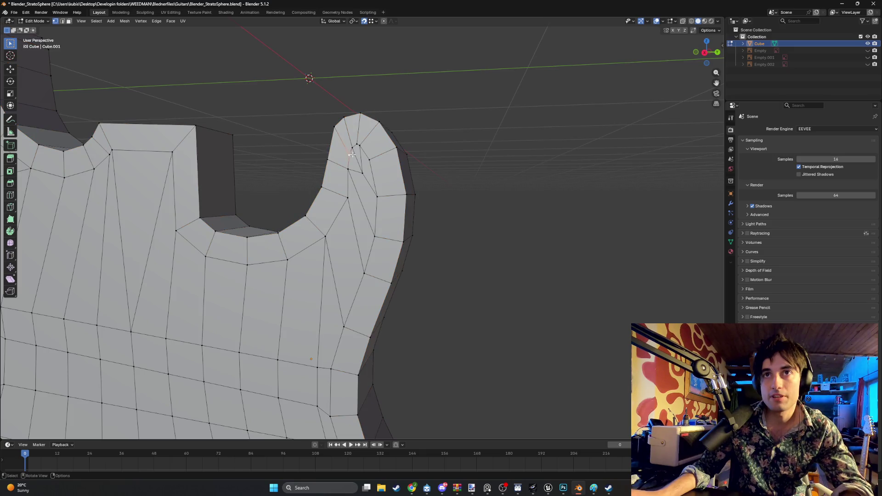
left_click(364, 162, "shift")
key("x")
left_click(348, 152)
Delete the remaining selected horn-tip geometry, leaving an opening in the horn.
middle_click_drag(349, 153, 355, 169)
key("1")
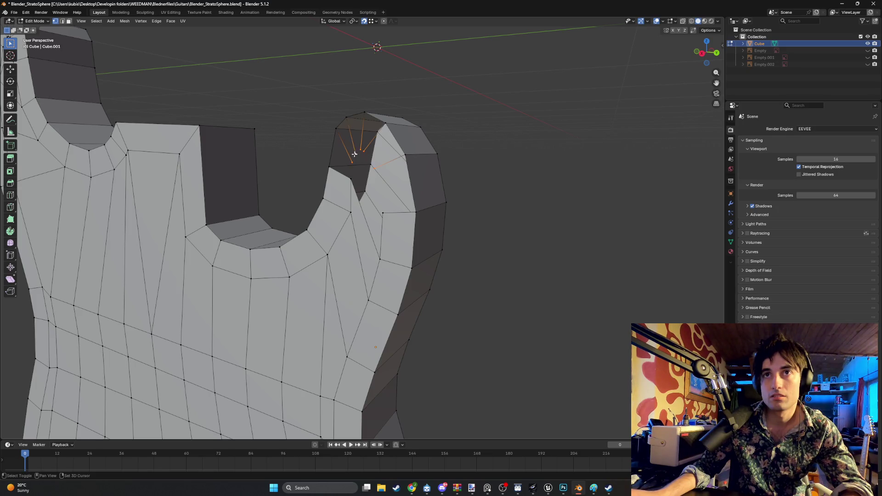
key("x")
key("Escape")
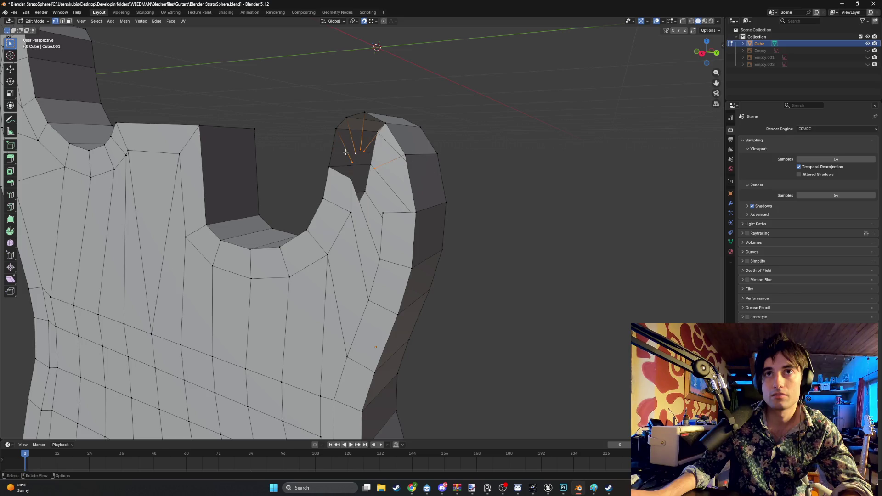
key("x")
left_click(340, 147)
middle_click_drag(351, 154, 368, 156)
Pick the horn-tip and inner horn vertices, undoing one stray selection.
left_click(315, 196, "shift")
left_click(350, 230, "shift")
mouse_move(350, 230)
middle_mouse_down()
mouse_move(336, 199)
mouse_move(343, 203)
middle_mouse_up()
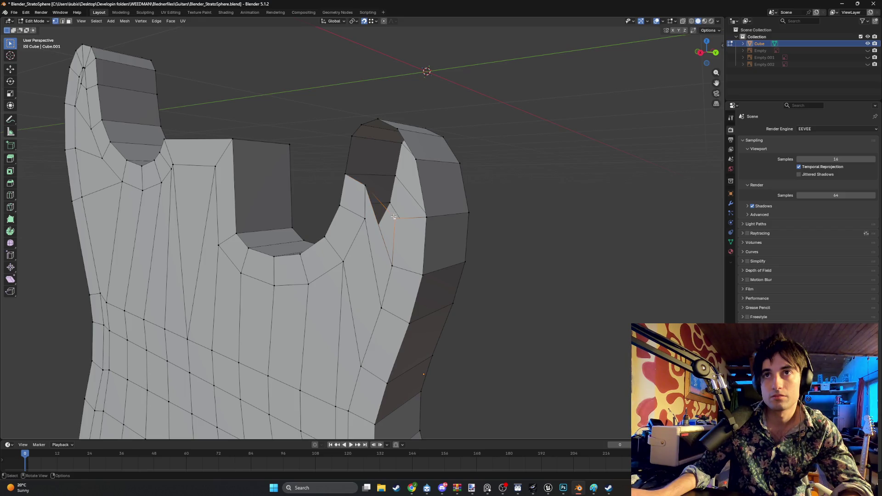
middle_click_drag(386, 193, 394, 189)
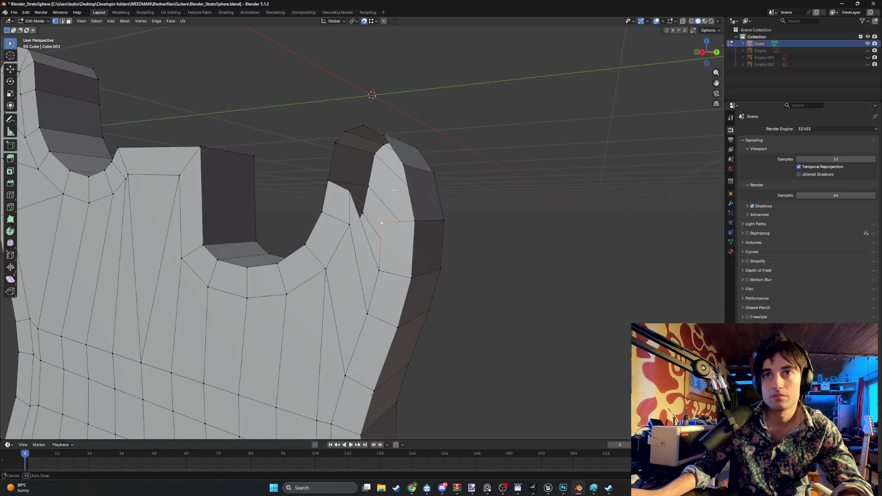
key("ctrl+z")
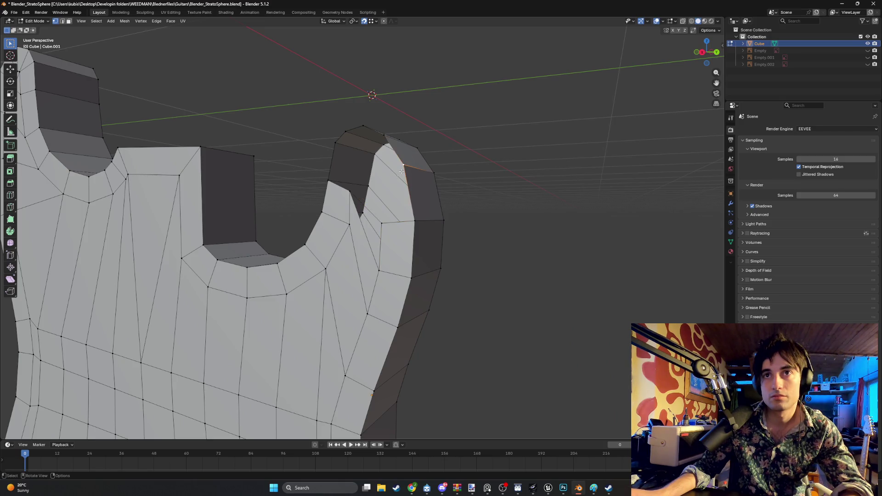
left_click(381, 221, "shift")
Pair the horn's top-edge vertices with the inner vertices to bridge the thin slit.
left_click(384, 142)
left_click(381, 223, "shift")
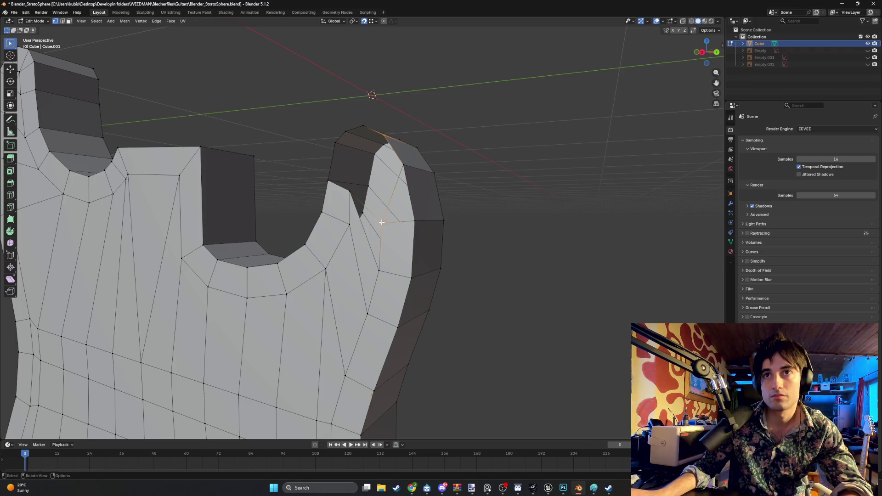
left_click(363, 128)
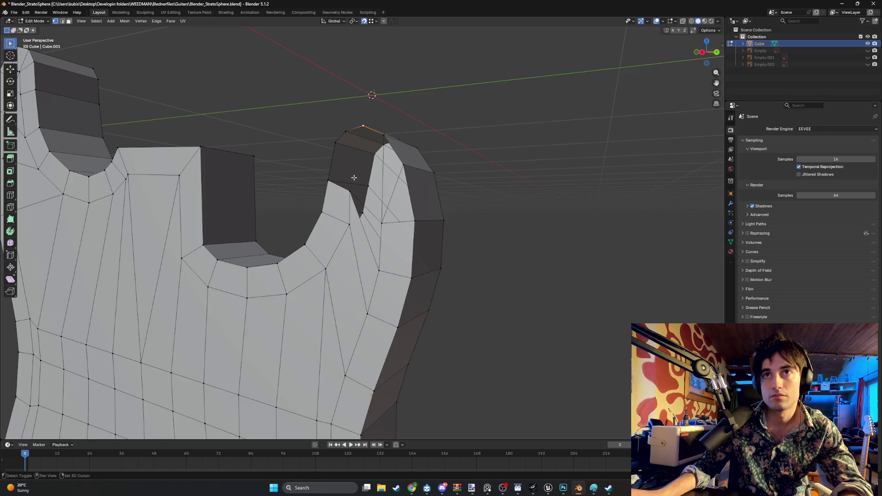
left_click(345, 132)
left_click(349, 190, "shift")
left_click(334, 144)
left_click(350, 186, "shift")
mouse_move(350, 186)
middle_mouse_down()
mouse_move(399, 169)
mouse_move(358, 188)
mouse_move(363, 204)
middle_mouse_up()
Select the edges beside the horn gap and rotate the horn-tip quad's diagonal.
left_click(339, 203, "shift")
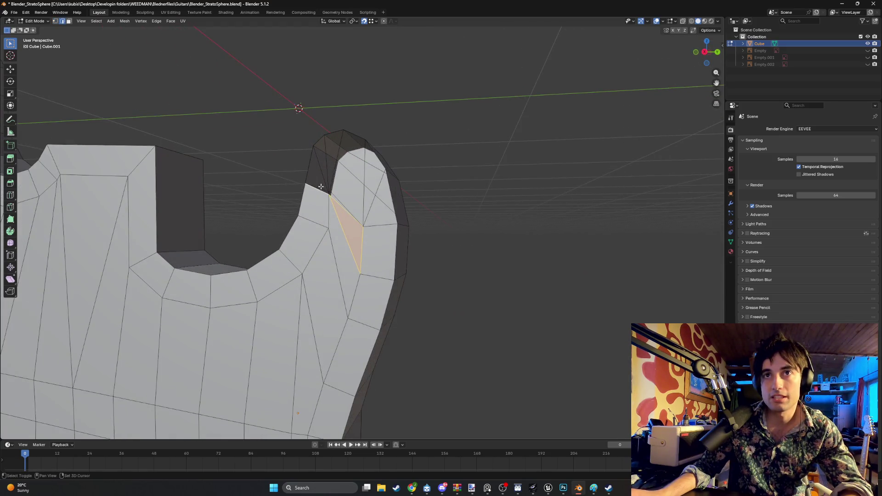
left_click(327, 175)
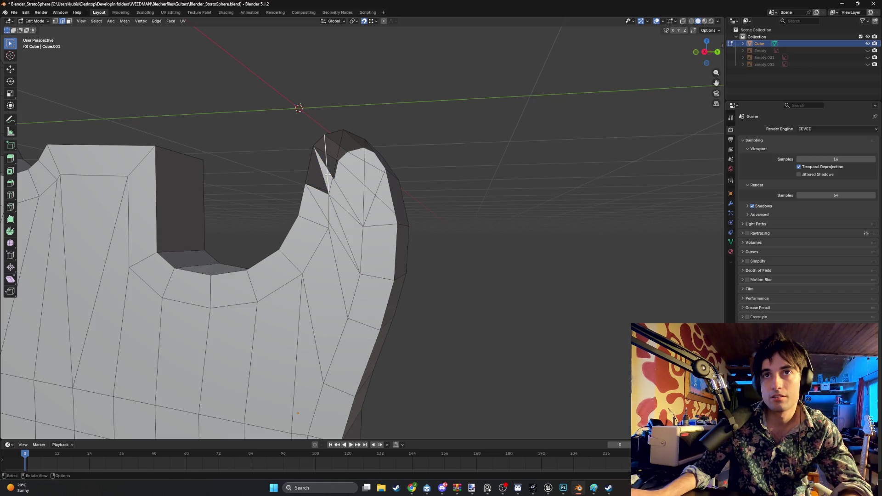
left_click(326, 174)
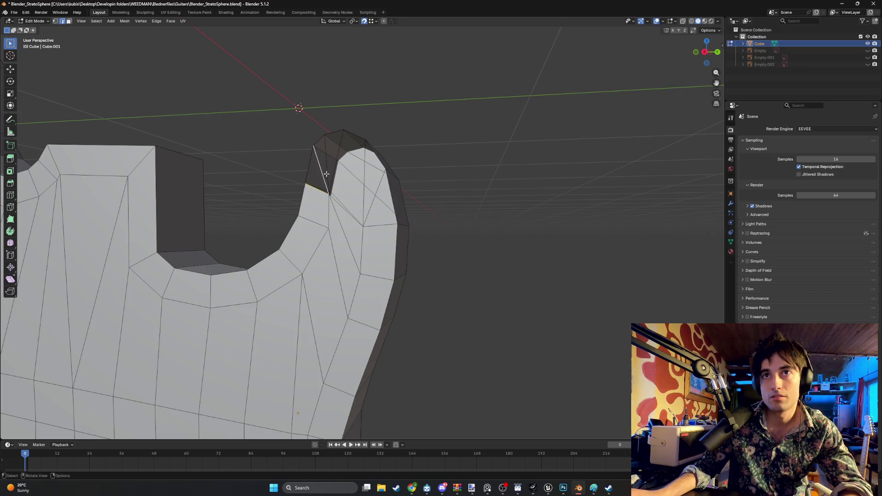
left_click(328, 165)
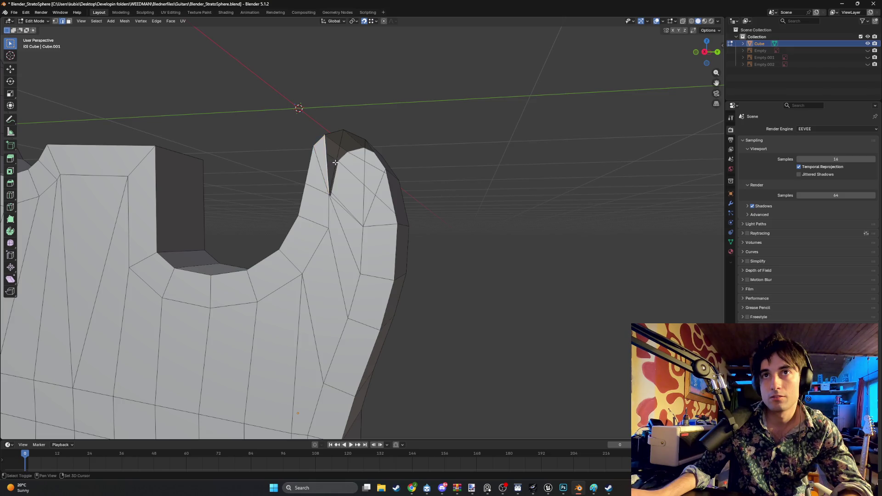
left_click(335, 162, "shift")
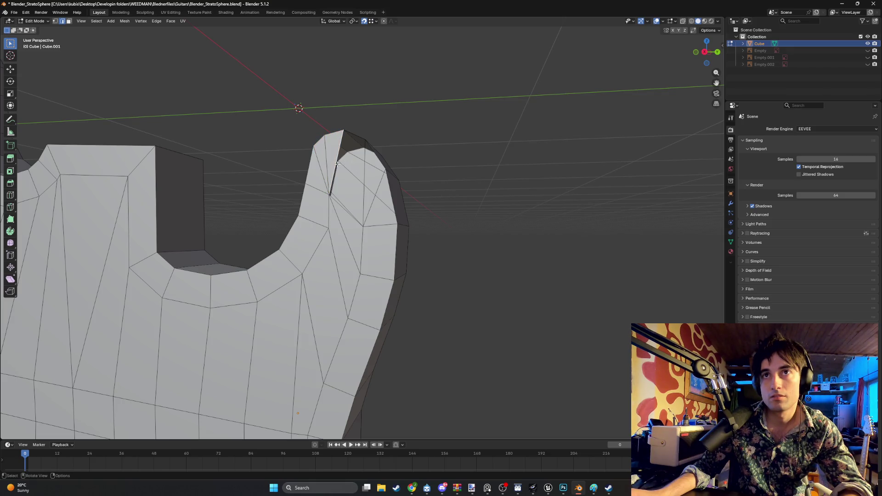
left_click(363, 177, "shift")
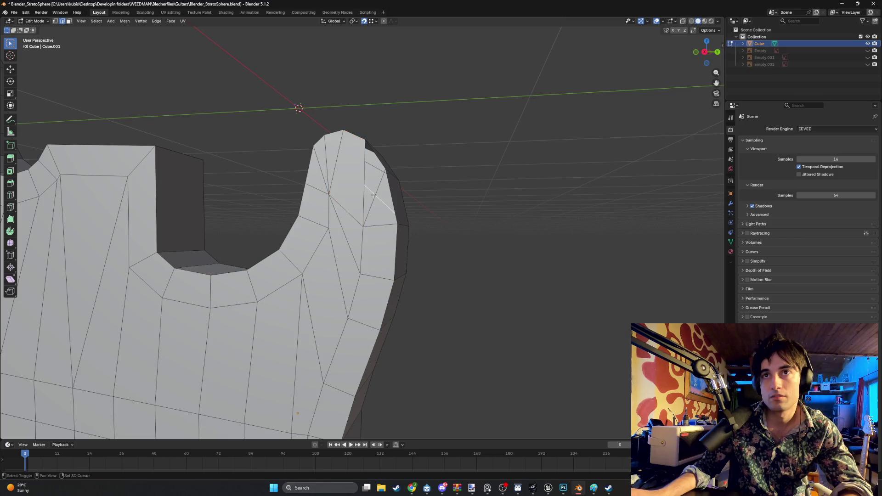
mouse_move(370, 221)
middle_mouse_down()
mouse_move(335, 200)
mouse_move(429, 166)
mouse_move(437, 171)
middle_mouse_up()
left_click(412, 170)
left_click(410, 178, "alt")
key("ctrl+b")
scroll(460, 216, "down", 1)
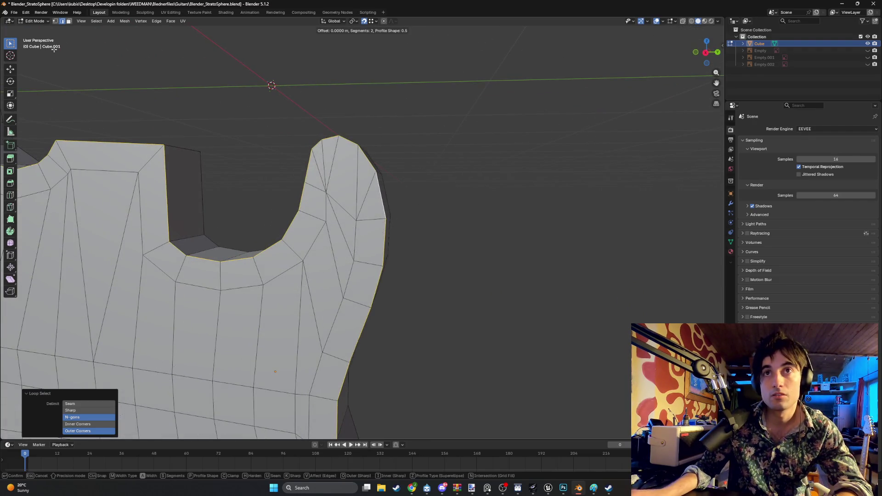
key("Escape")
scroll(417, 199, "down", 5)
mouse_move(435, 205)
middle_mouse_down()
mouse_move(392, 228)
mouse_move(435, 217)
middle_mouse_up()
key("ctrl+b")
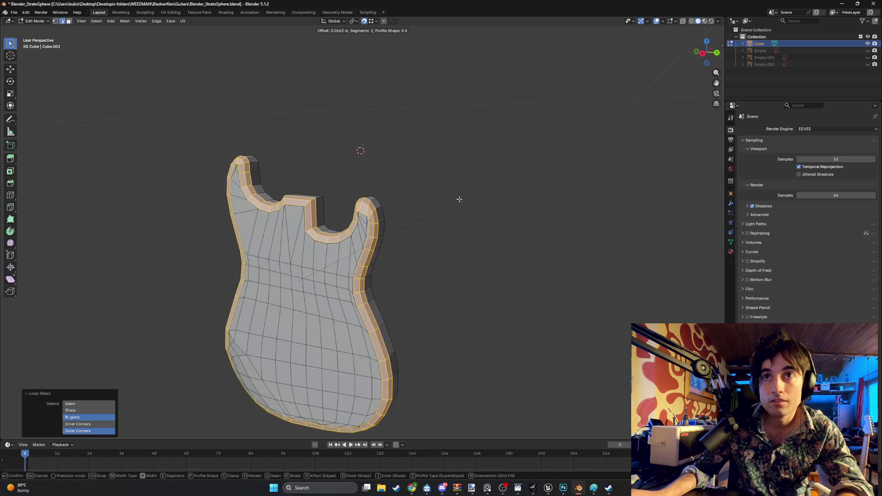
key("Escape")
scroll(423, 206, "up", 6)
left_click(339, 163)
In right view, shift the upper-horn fan vertices and merge overlapping vertices by distance.
middle_click_drag(349, 183, 348, 181)
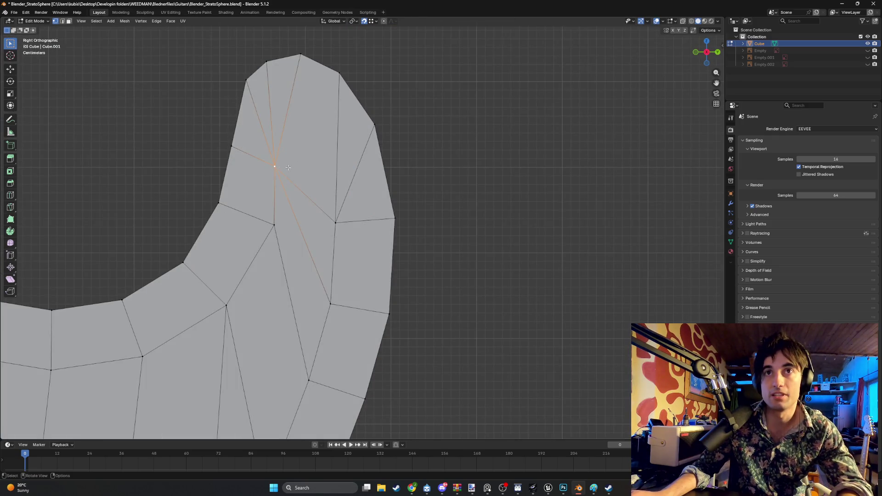
key("g")
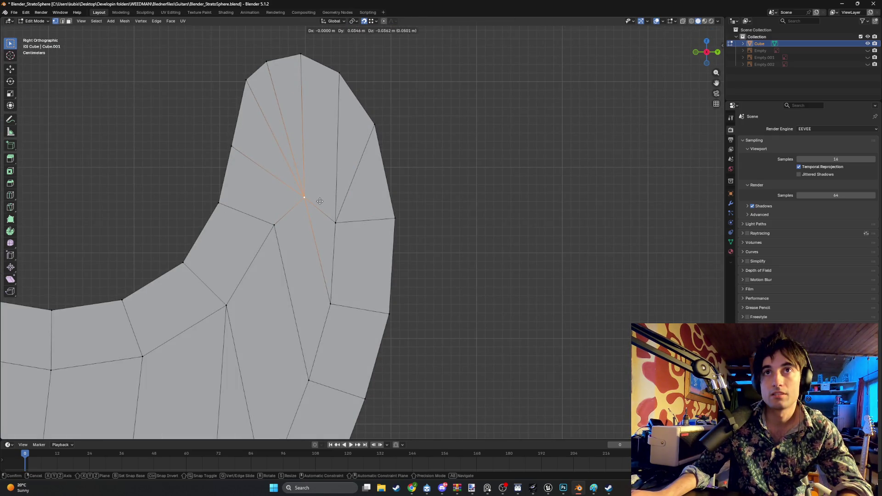
left_click(320, 198)
left_click(334, 221)
key("g")
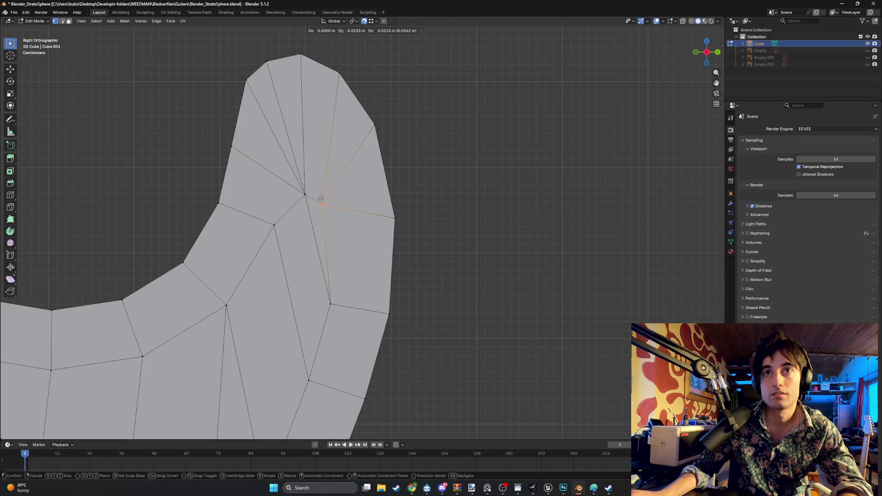
left_click(314, 194)
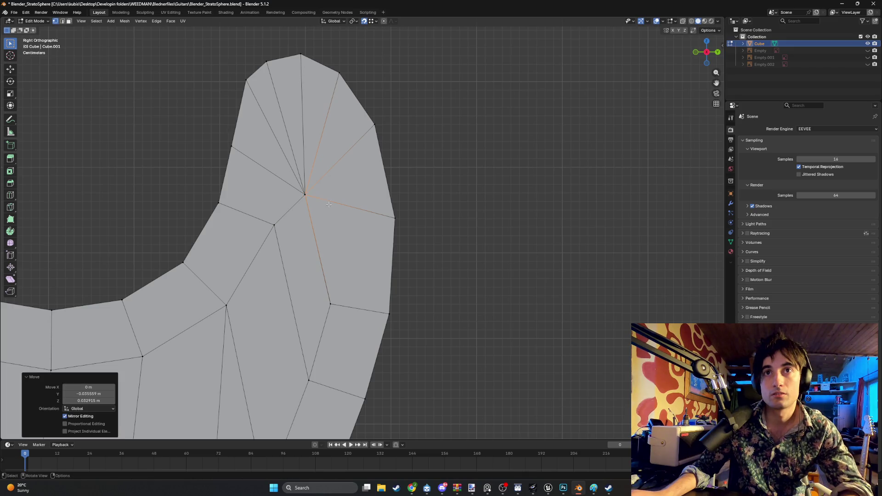
left_click(301, 182)
key("m")
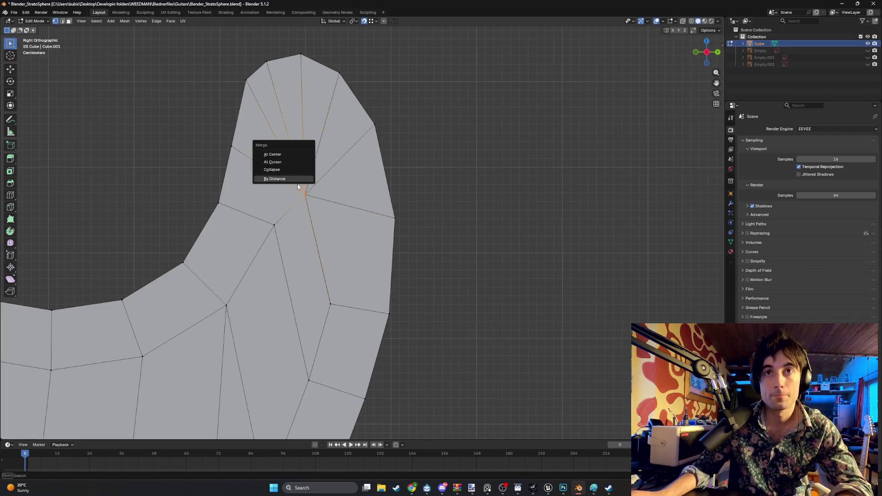
left_click(296, 179)
Select the body's top outline loop and start a two-segment bevel about 0.064 m wide.
left_click(393, 173)
scroll(433, 161, "down", 2)
mouse_move(433, 161)
middle_mouse_down()
mouse_move(401, 172)
mouse_move(517, 156)
middle_mouse_up()
left_click(396, 175, "alt")
key("ctrl+b")
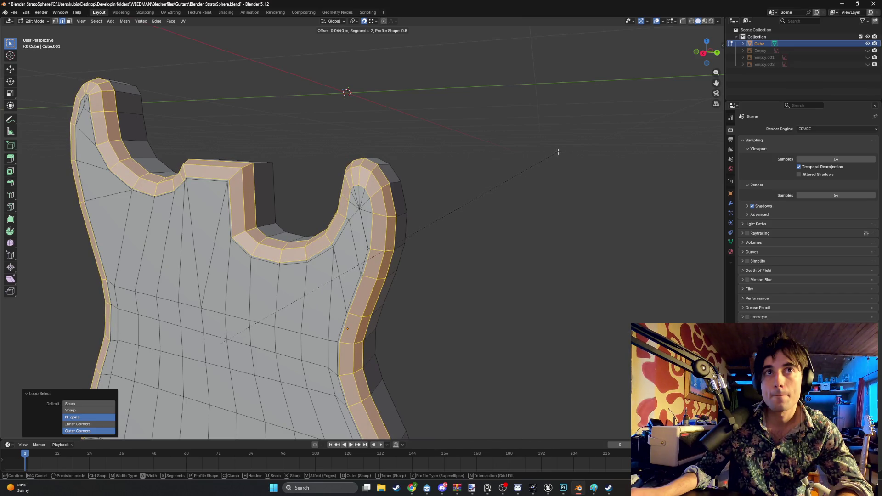
Raise the outline bevel to 3 segments at about 0.063 m width, confirm, and inspect the rounded border.
scroll(556, 151, "up", 1)
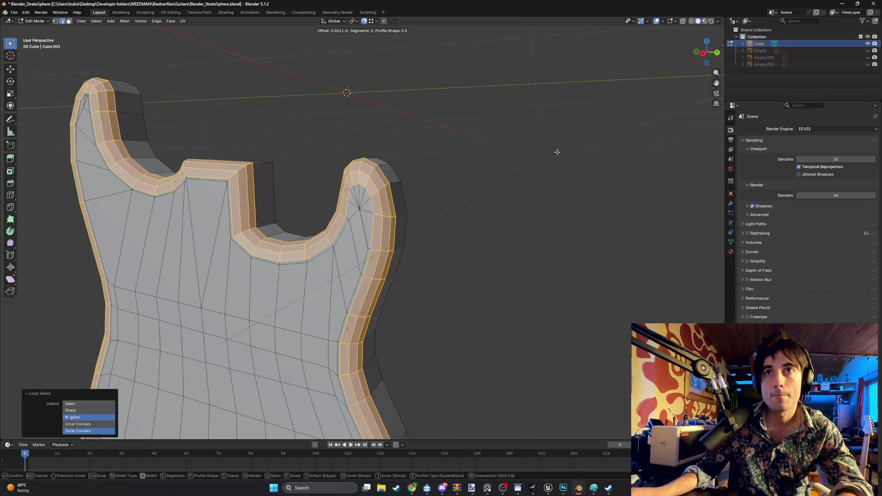
left_click(556, 152)
mouse_move(557, 151)
middle_mouse_down()
mouse_move(450, 151)
mouse_move(533, 156)
middle_mouse_up()
scroll(484, 138, "down", 3)
scroll(352, 280, "up", 3)
mouse_move(484, 138)
middle_mouse_down()
mouse_move(353, 280)
mouse_move(284, 334)
mouse_move(257, 299)
mouse_move(198, 269)
mouse_move(262, 264)
middle_mouse_up()
scroll(352, 280, "down", 2)
scroll(262, 265, "up", 6)
mouse_move(244, 207)
middle_mouse_down("ctrl")
mouse_move(285, 239)
mouse_move(321, 215)
mouse_move(358, 258)
mouse_move(394, 269)
mouse_move(350, 255)
mouse_move(454, 299)
mouse_move(455, 338)
mouse_move(454, 261)
mouse_move(326, 304)
mouse_move(329, 295)
mouse_move(308, 309)
mouse_move(268, 293)
mouse_move(249, 309)
mouse_move(286, 327)
mouse_move(357, 331)
mouse_move(345, 285)
middle_mouse_up("ctrl")
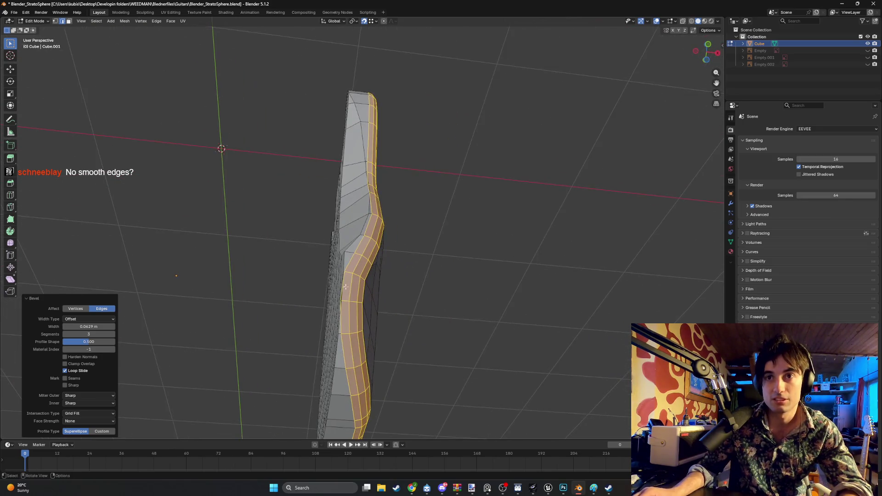
left_click(344, 356)
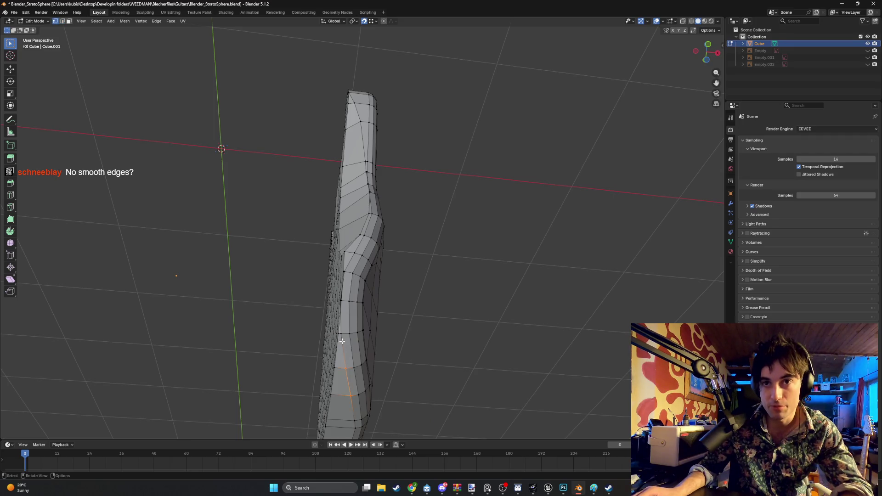
Nudge the selected side edge slightly and check the linked outer rim band.
scroll(342, 341, "up", 4)
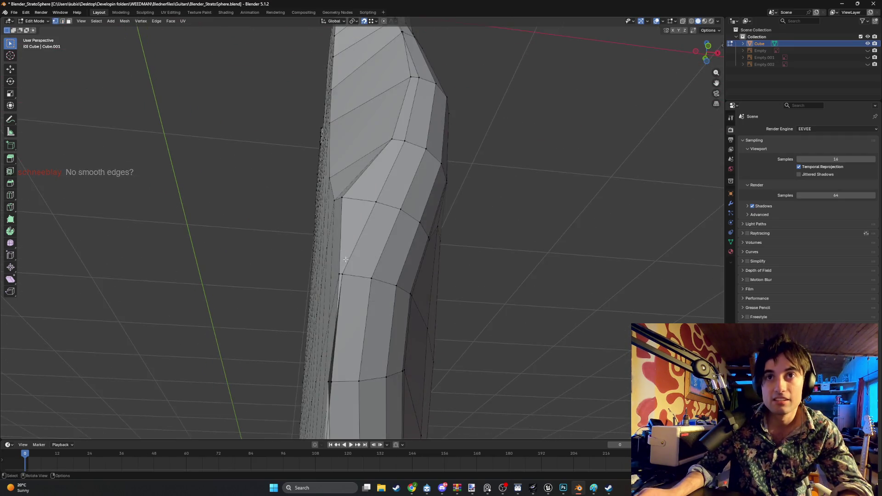
middle_click_drag(345, 260, 341, 248, "shift")
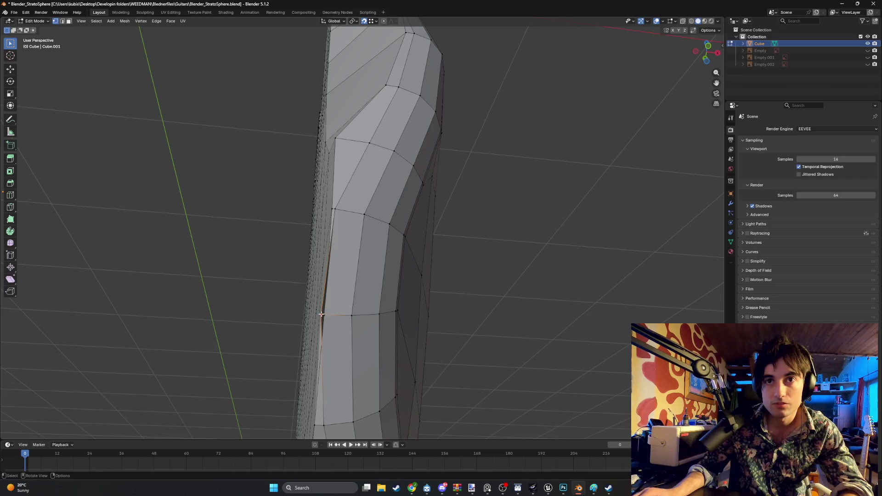
key("g")
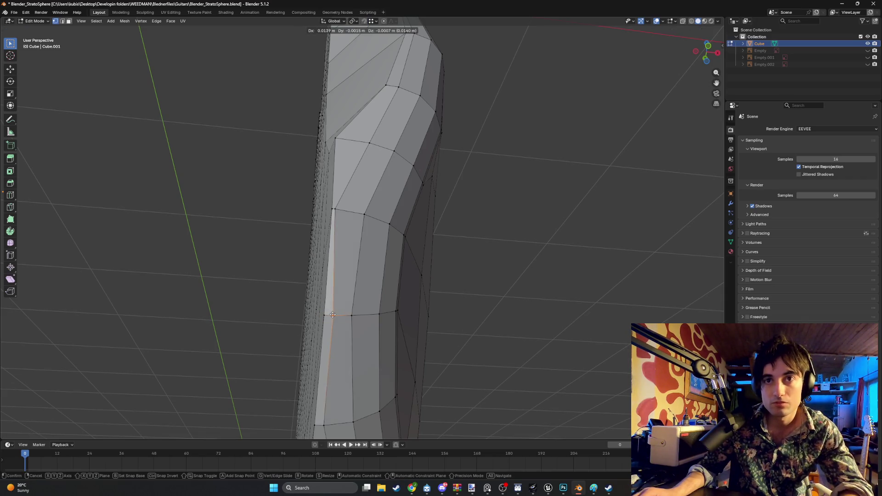
left_click(333, 315)
scroll(333, 315, "down", 5)
middle_click_drag(334, 314, 304, 292)
middle_click_drag(278, 225, 278, 243)
key("ctrl+l")
key("ctrl+x")
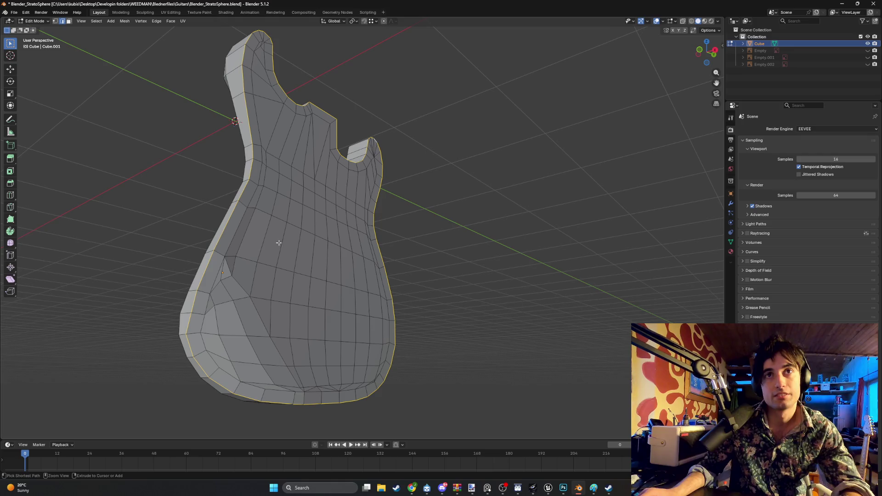
Find and select the thin sliver triangle faces near the upper-left bevelled rim.
middle_click_drag(190, 341, 276, 262)
mouse_move(274, 295)
middle_mouse_down()
mouse_move(301, 261)
mouse_move(280, 279)
mouse_move(290, 262)
mouse_move(275, 252)
mouse_move(292, 221)
mouse_move(267, 266)
mouse_move(242, 240)
middle_mouse_up()
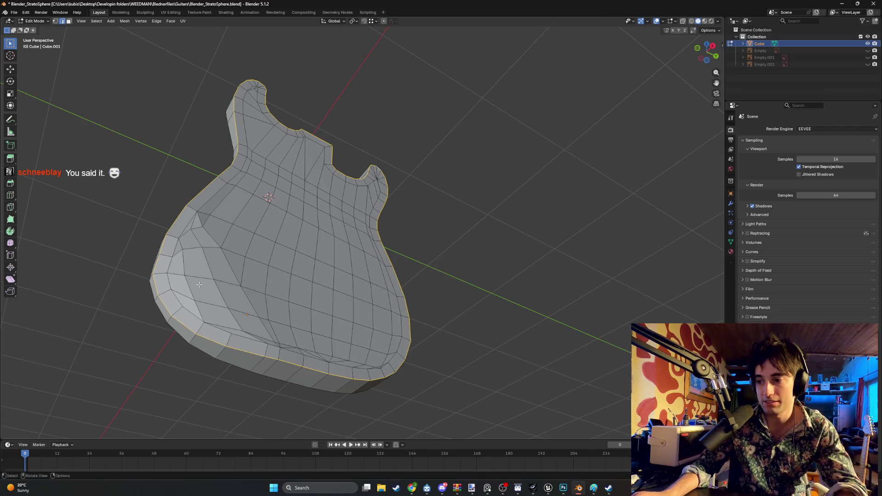
mouse_move(226, 270)
middle_mouse_down()
mouse_move(193, 281)
mouse_move(225, 289)
mouse_move(299, 271)
mouse_move(332, 247)
middle_mouse_up()
scroll(314, 268, "up", 5)
left_click(275, 159)
mouse_move(275, 159)
middle_mouse_down()
mouse_move(281, 171)
mouse_move(260, 170)
mouse_move(285, 183)
mouse_move(244, 199)
mouse_move(369, 226)
middle_mouse_up()
left_click(243, 154)
mouse_move(438, 271)
middle_mouse_down("shift")
mouse_move(285, 266)
mouse_move(196, 206)
middle_mouse_up("shift")
In right orthographic view, move five lower-bout vertices up and right to straighten the diagonal.
scroll(197, 206, "up", 3)
left_click(198, 204)
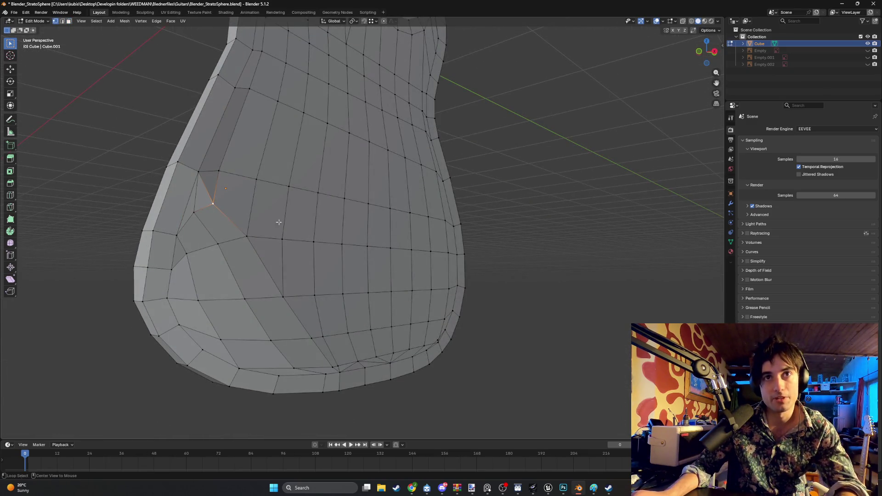
key("KP_1")
key("KP_3")
key("g")
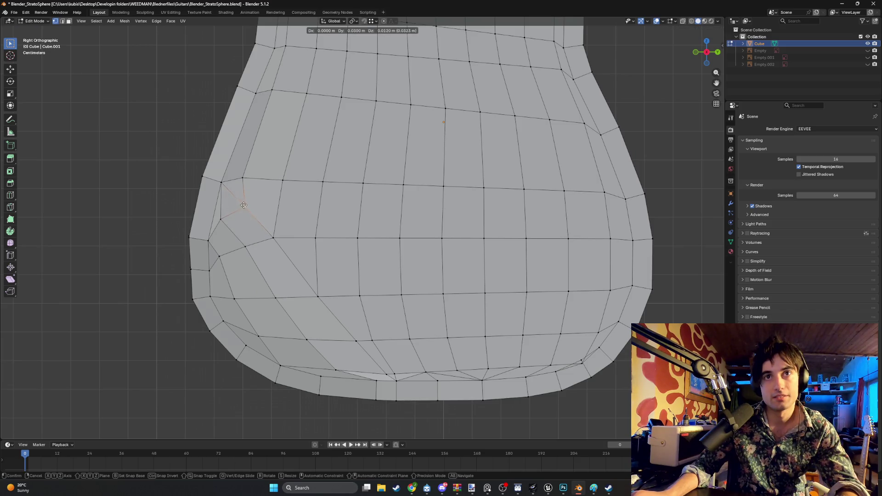
left_click(245, 202)
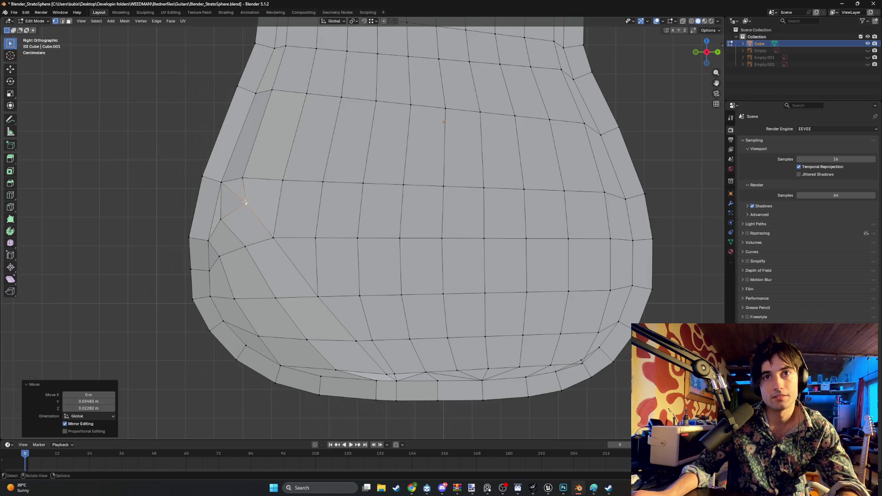
left_click(276, 240)
key("g")
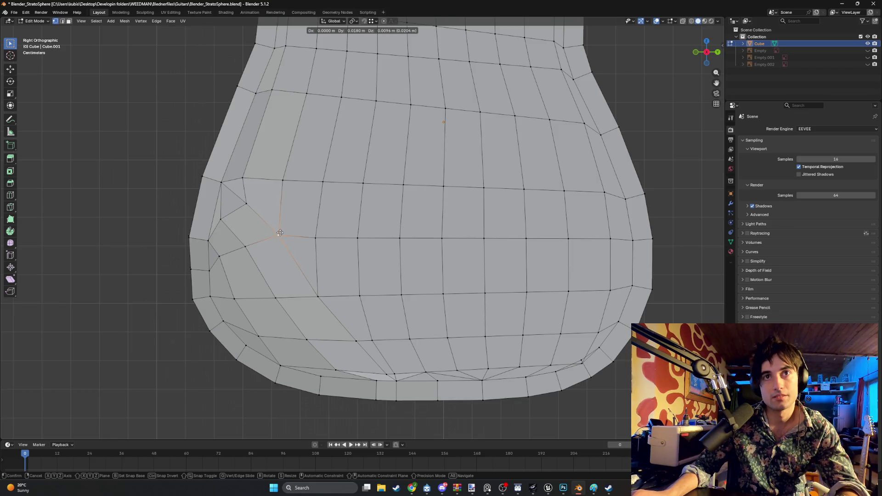
left_click(281, 233)
left_click(318, 295)
key("g")
left_click(326, 287)
left_click(355, 341)
key("g")
left_click(360, 335)
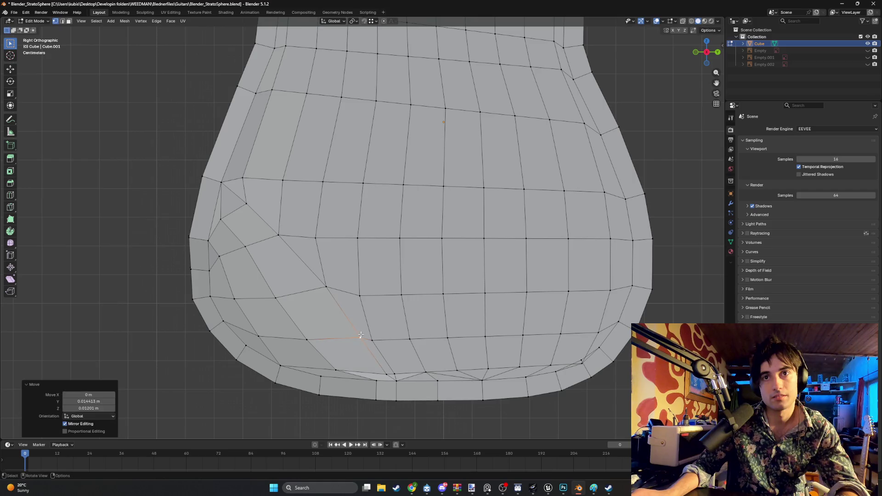
left_click(385, 375)
key("g")
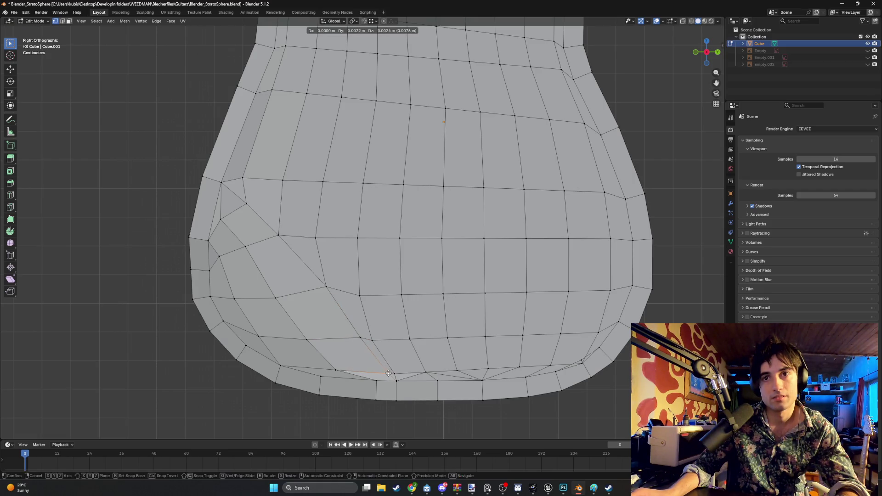
left_click(388, 373)
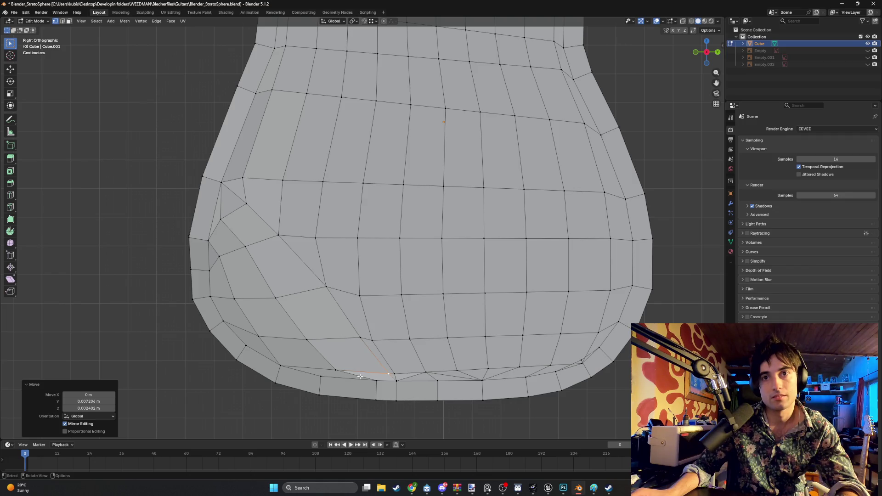
Select the distorted wedge of faces near the lower-left rim in face mode.
middle_click_drag(290, 329, 317, 368)
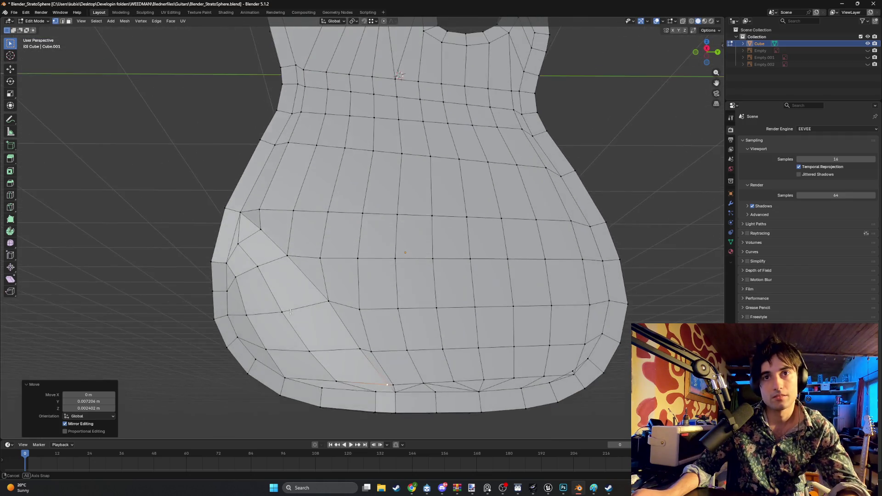
key("3")
left_click(367, 387)
left_click(327, 381, "shift")
left_click(298, 365, "shift")
left_click(347, 366, "shift")
left_click(287, 332, "shift")
left_click(247, 235, "shift")
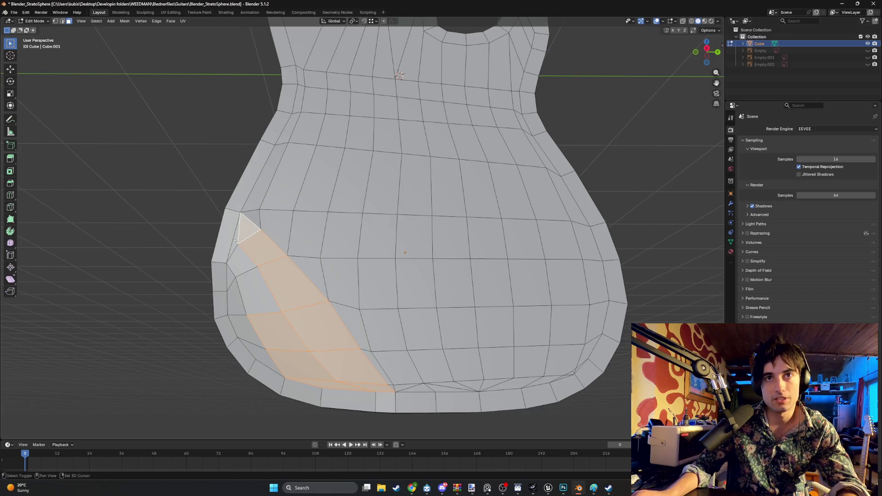
left_click(233, 284, "shift")
left_click(247, 332, "shift")
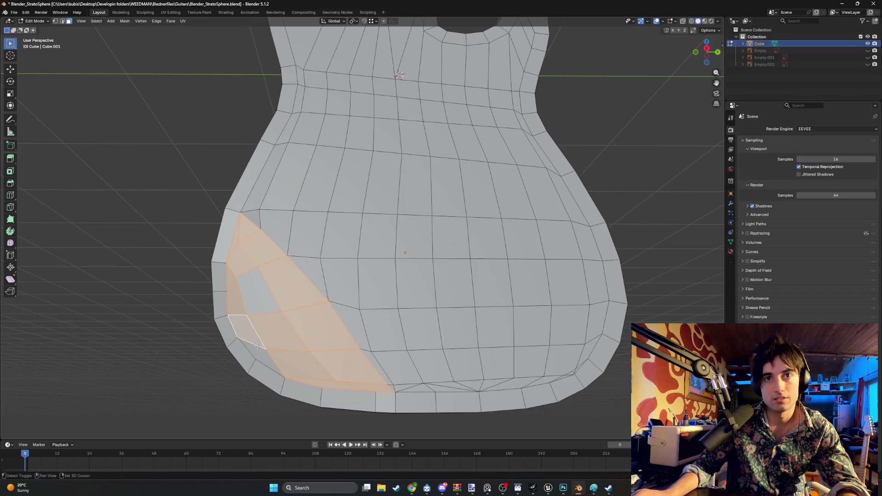
left_click(261, 356, "shift")
left_click(259, 291, "shift")
Add the adjoining left and bottom rim faces and delete all the selected faces.
mouse_move(259, 291)
middle_mouse_down()
mouse_move(254, 264)
mouse_move(321, 263)
middle_mouse_up()
left_click(218, 192, "shift")
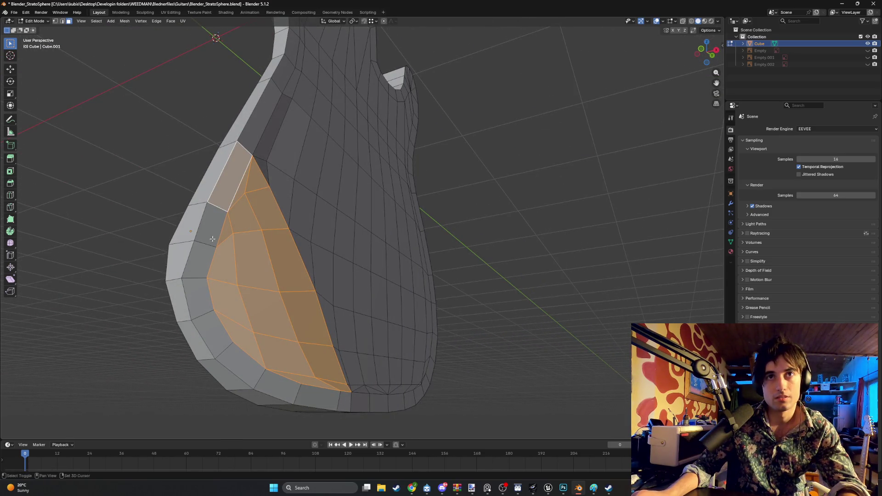
left_click(211, 225, "shift")
left_click(199, 259, "shift")
left_click(199, 300, "shift")
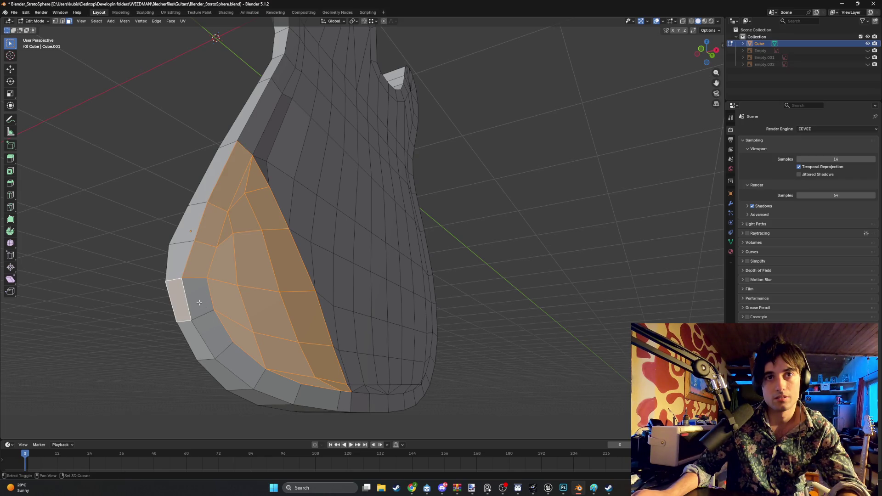
left_click(174, 300, "shift")
left_click(179, 302, "shift")
left_click(213, 334, "shift")
left_click(265, 374, "shift")
left_click(317, 397, "shift")
middle_click_drag(316, 398, 371, 400)
left_click(371, 399, "shift")
left_click(241, 331, "shift")
mouse_move(241, 332)
middle_mouse_down()
mouse_move(235, 316)
mouse_move(282, 289)
mouse_move(262, 309)
mouse_move(252, 305)
mouse_move(304, 268)
mouse_move(332, 303)
mouse_move(342, 300)
mouse_move(345, 283)
mouse_move(336, 318)
middle_mouse_up()
key("x")
left_click(211, 330)
Lower a vertex on the top's outer edge straight down along Z.
scroll(336, 317, "up", 3)
key("1")
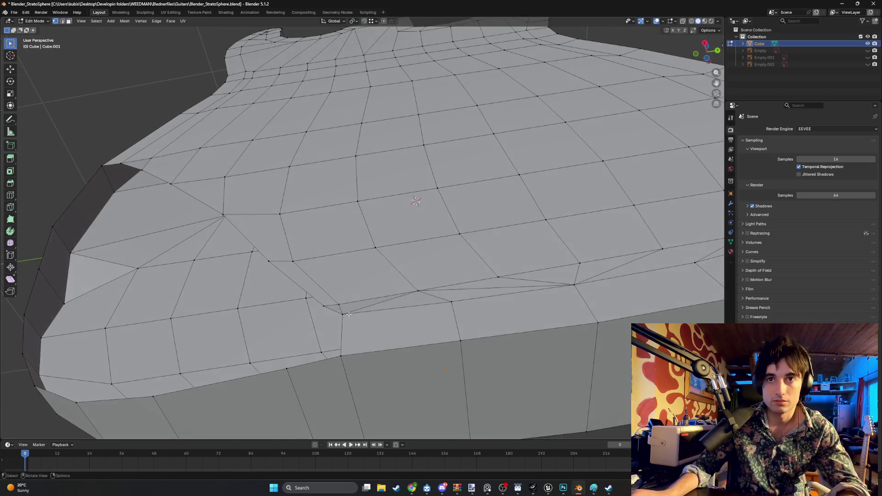
key("g")
key("z")
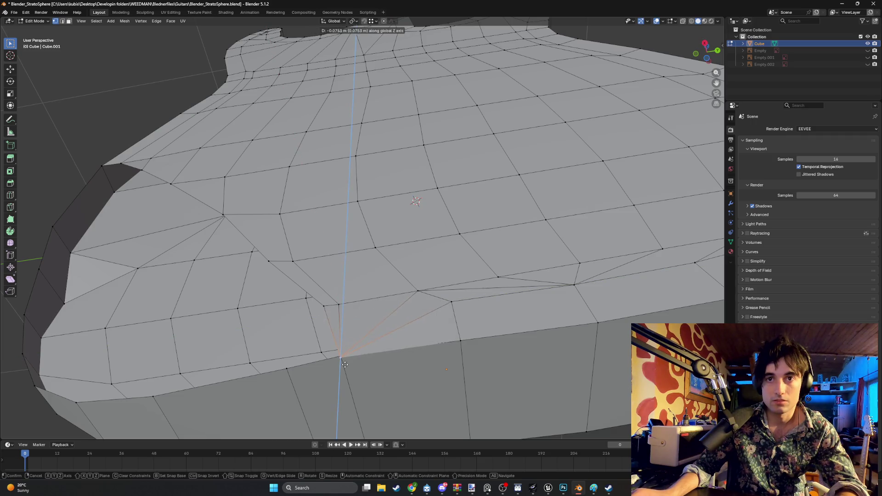
left_click(343, 360)
Shift a vertex near the lower bout about -0.019 m in Y, then view the body side-on.
scroll(343, 361, "down", 2)
middle_click_drag(343, 354, 334, 322)
left_click(340, 291)
key("g")
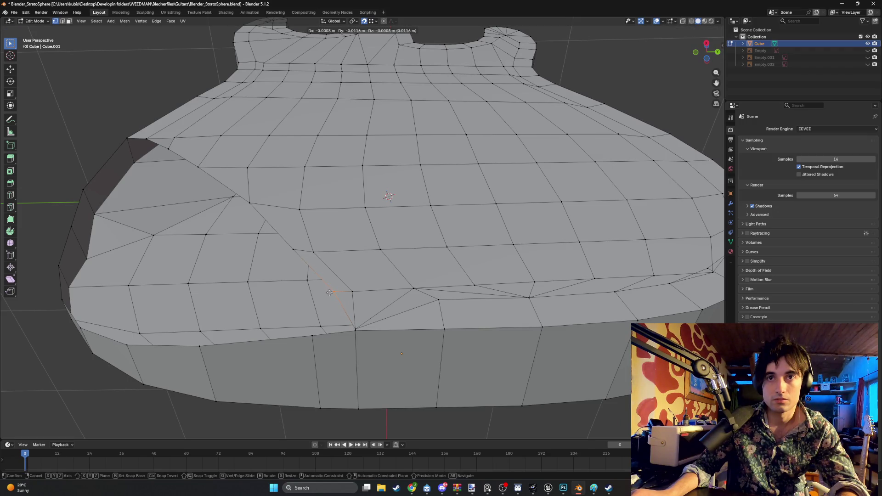
left_click(327, 293)
mouse_move(327, 294)
middle_mouse_down()
mouse_move(328, 268)
mouse_move(258, 235)
mouse_move(296, 212)
mouse_move(331, 234)
mouse_move(267, 205)
middle_mouse_up()
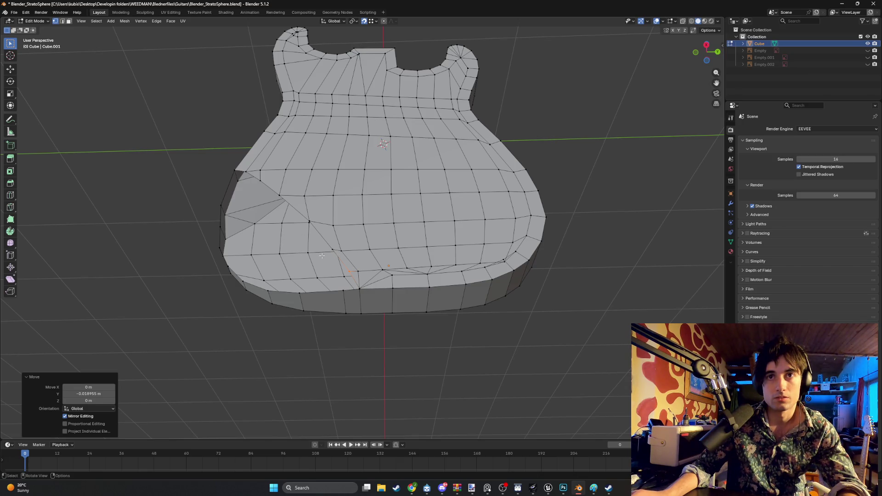
scroll(331, 265, "up", 1)
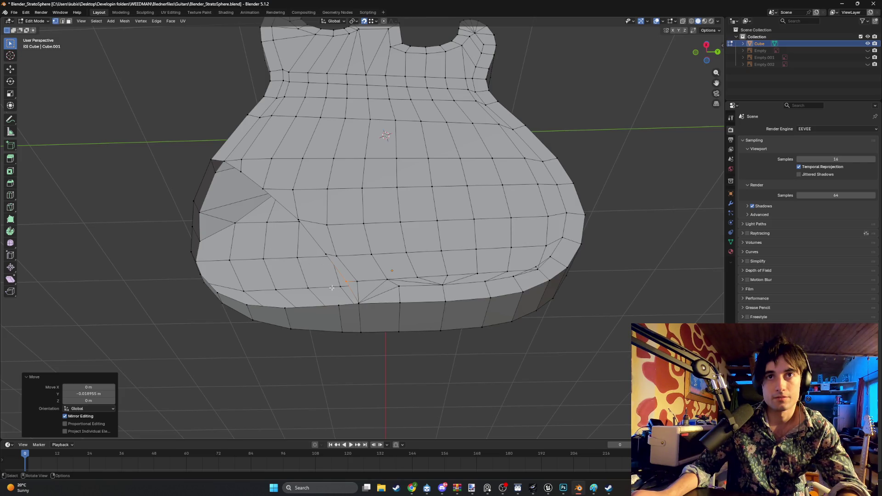
middle_click_drag(299, 260, 346, 323, "alt")
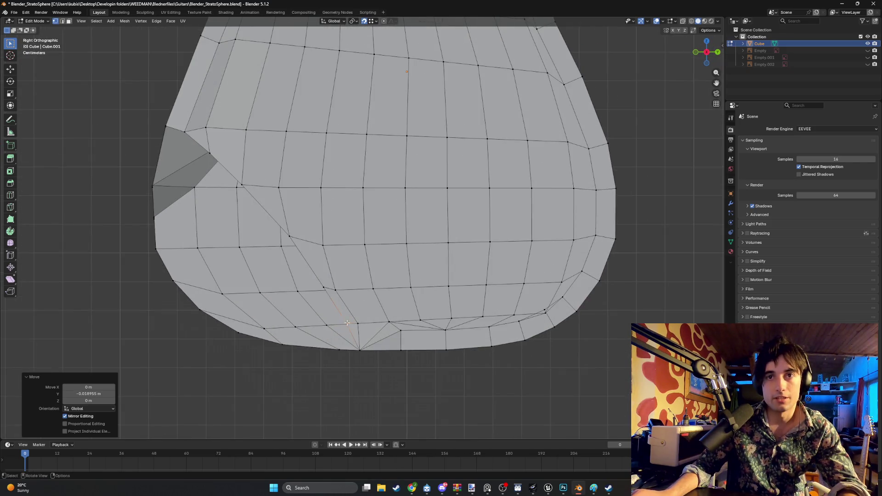
Reposition three vertices along the diagonal beside the left-edge sliver faces.
key("g")
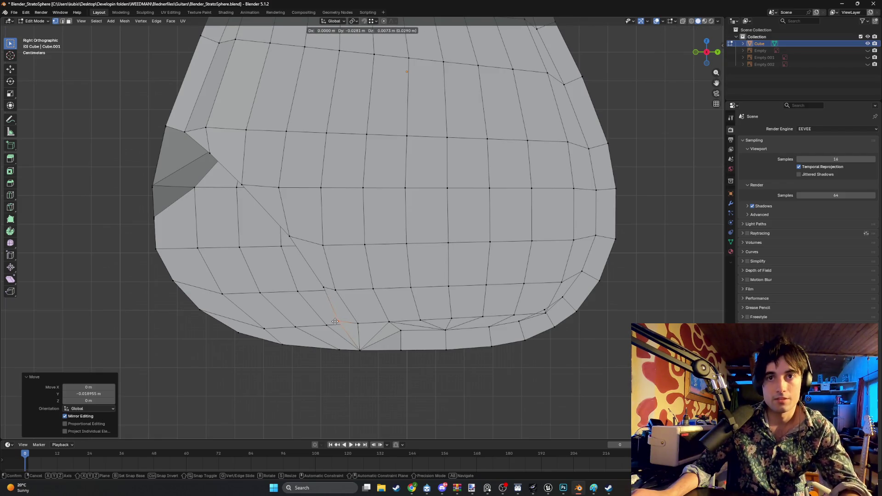
left_click(333, 325)
left_click(324, 287)
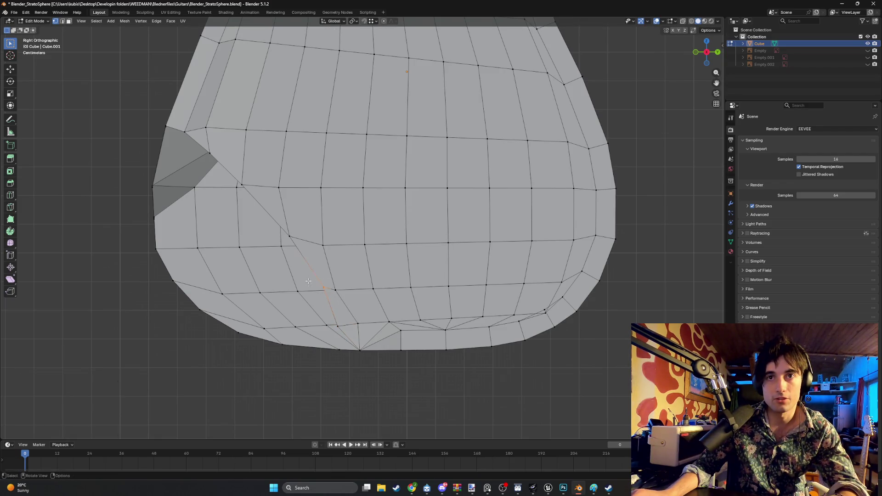
key("g")
left_click(286, 293)
left_click(289, 236)
key("g")
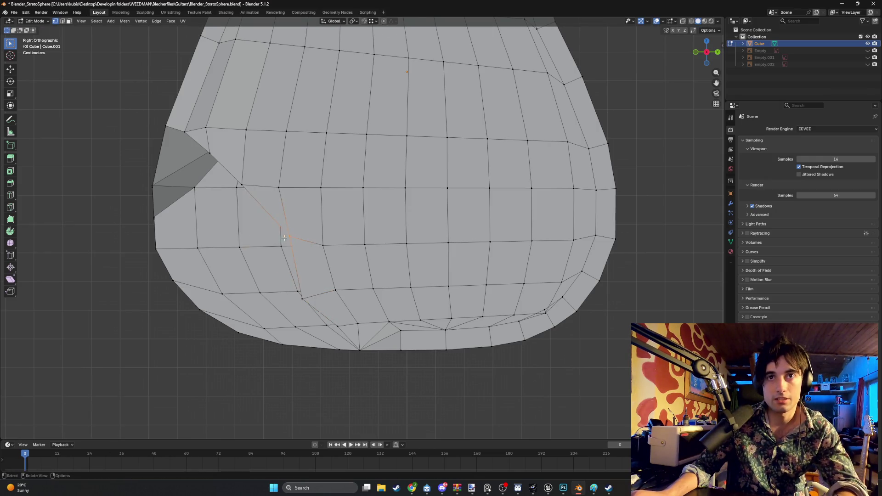
left_click(257, 246)
Move the next vertex up the diagonal into a tidier position on the contour.
left_click(242, 185)
key("g")
right_click(222, 183)
key("g")
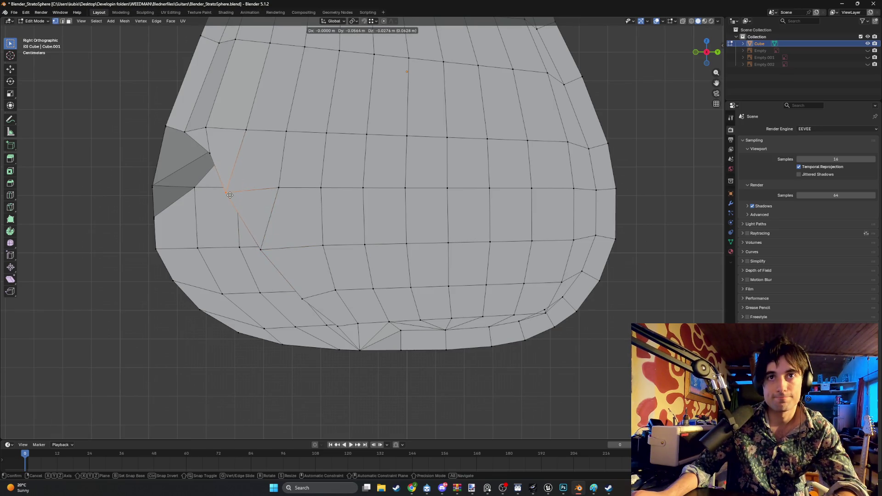
left_click(230, 194)
key("g")
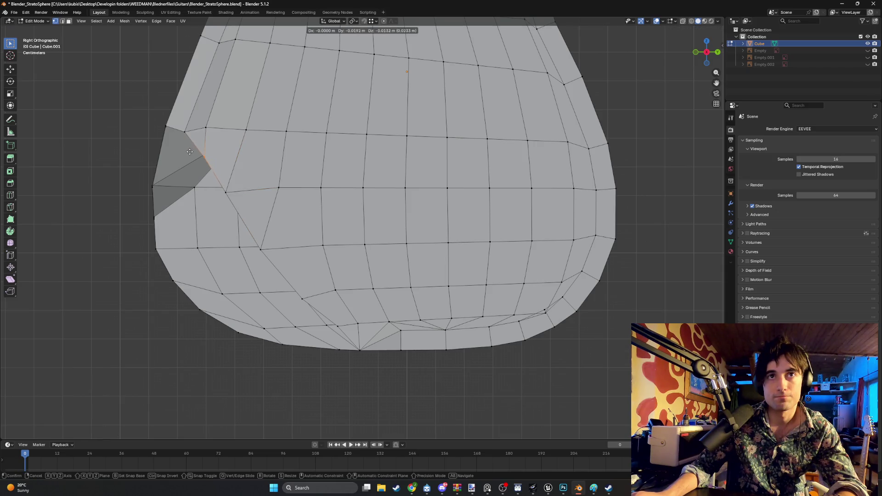
left_click(189, 152)
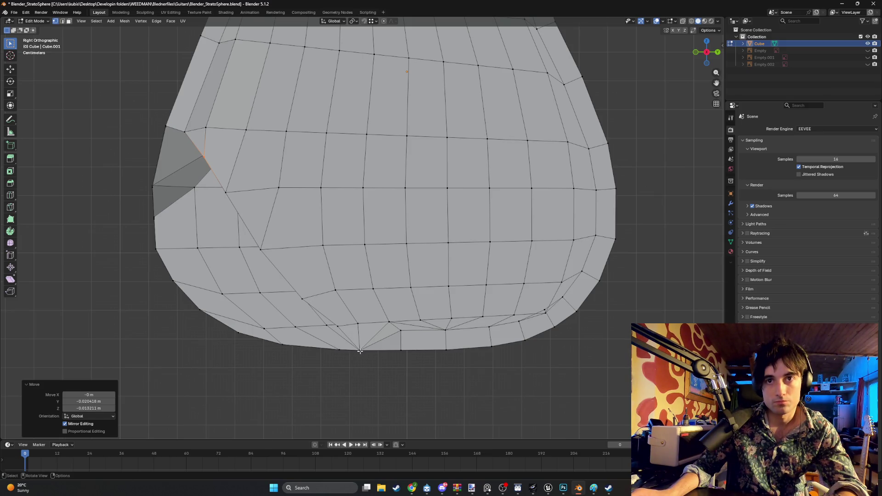
Orbit into perspective and pick faces near the body's left edge to inspect them.
mouse_move(295, 281)
middle_mouse_down()
mouse_move(316, 239)
mouse_move(289, 207)
mouse_move(329, 239)
mouse_move(261, 201)
middle_mouse_up()
scroll(329, 239, "up", 3)
left_click(271, 248)
key("alt+a")
middle_click_drag(186, 261, 278, 199)
left_click(286, 200)
mouse_move(208, 275)
middle_mouse_down()
mouse_move(224, 274)
mouse_move(264, 299)
mouse_move(233, 286)
middle_mouse_up()
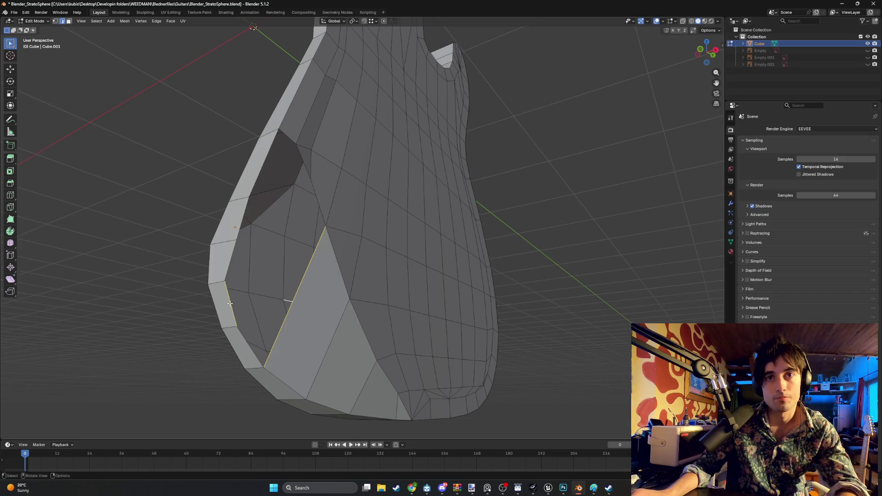
Select the triangle face on the left edge, checking it from narrower side views.
left_click(288, 311, "shift")
mouse_move(288, 311)
middle_mouse_down()
mouse_move(309, 312)
mouse_move(254, 230)
middle_mouse_up()
left_click(253, 271, "shift")
left_click(254, 275, "shift")
mouse_move(253, 275)
middle_mouse_down()
mouse_move(289, 269)
mouse_move(247, 275)
middle_mouse_up()
key("ctrl+z")
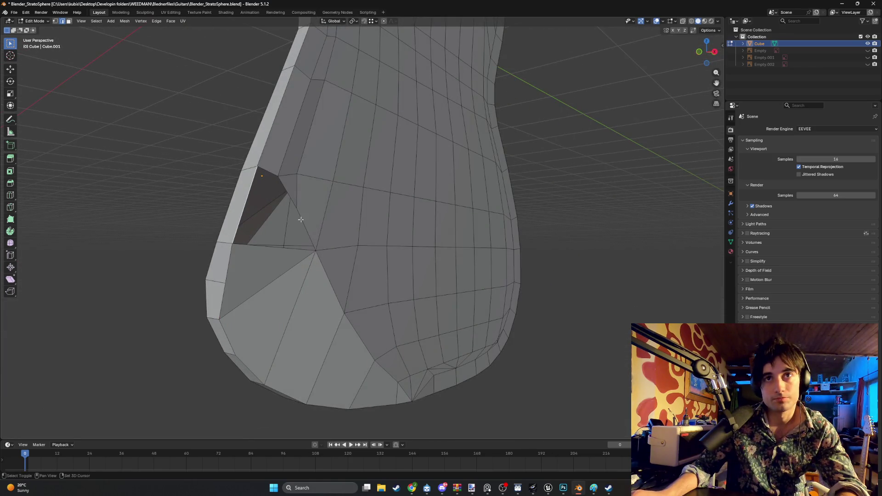
middle_click_drag(301, 223, 164, 199)
left_click(216, 199)
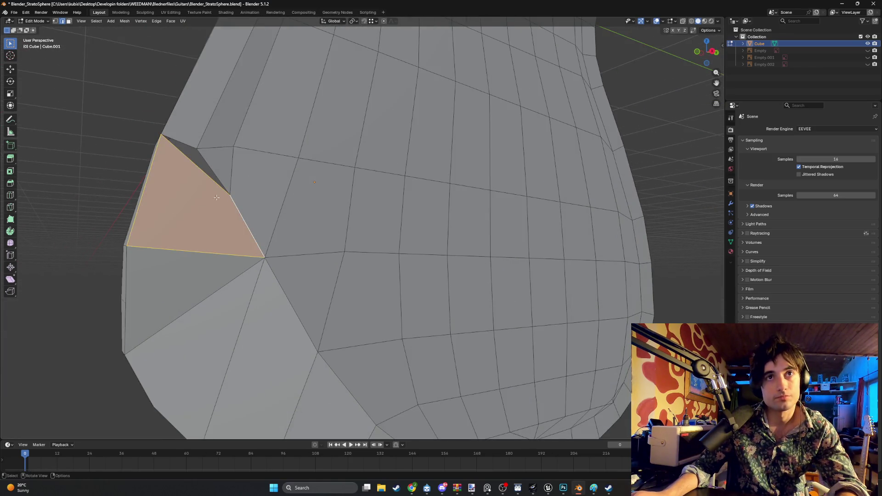
Select the sliver and lower-left bevel faces and try a loop cut through the quad.
key("ctrl+z")
left_click(214, 168, "shift")
mouse_move(214, 168)
middle_mouse_down()
mouse_move(243, 110)
mouse_move(258, 118)
mouse_move(304, 181)
mouse_move(299, 205)
mouse_move(244, 164)
mouse_move(276, 249)
middle_mouse_up()
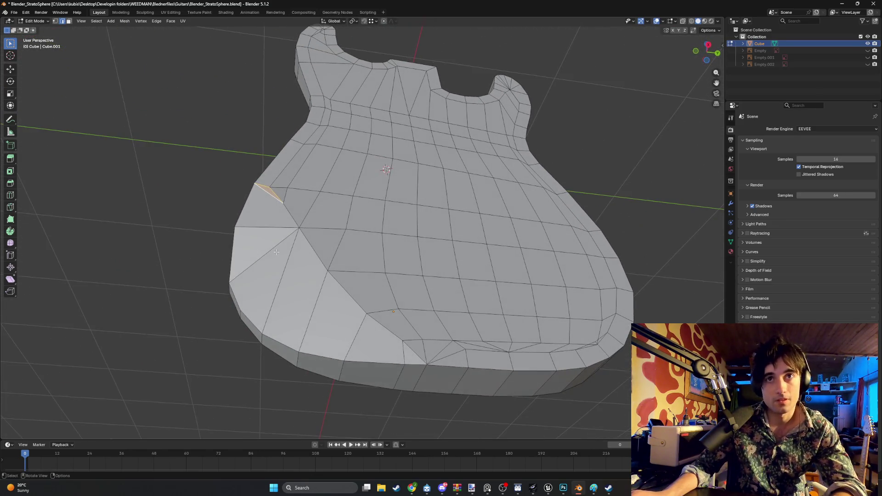
left_click(271, 221)
left_click(264, 257)
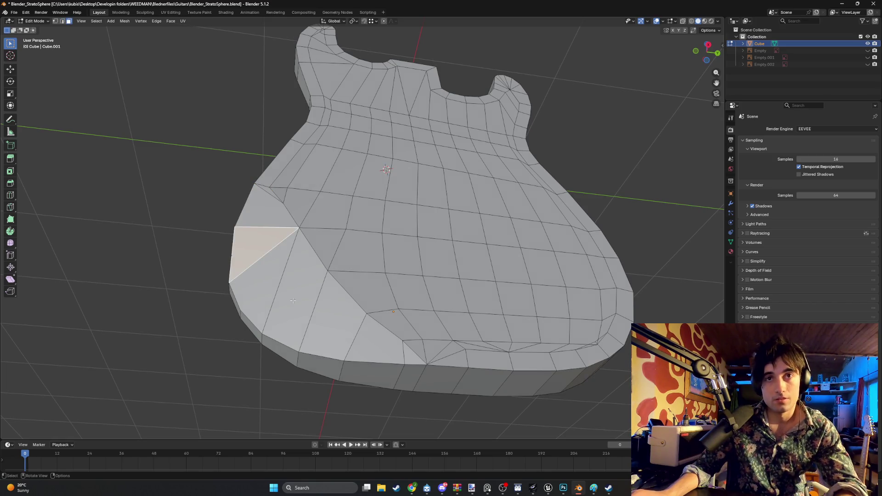
left_click(375, 337)
left_click(317, 314)
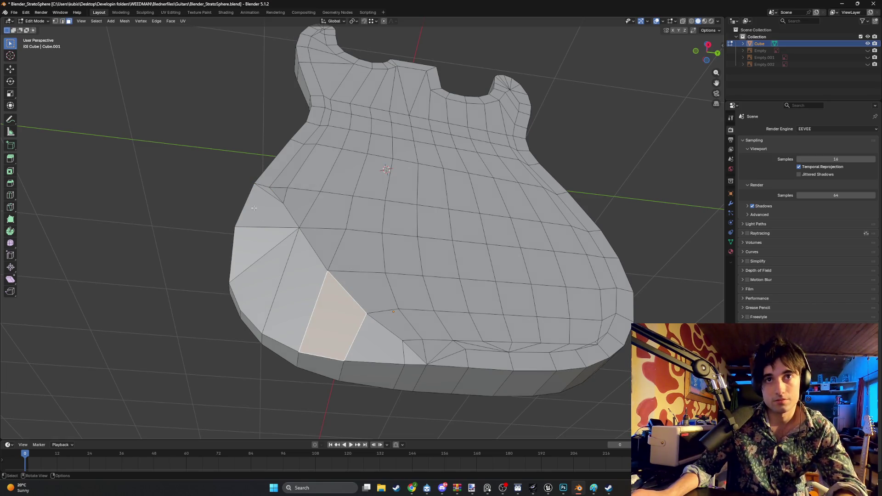
middle_click_drag(318, 306, 304, 303)
key("ctrl+r")
mouse_move(275, 275)
middle_mouse_down()
mouse_move(294, 254)
mouse_move(284, 255)
mouse_move(292, 270)
middle_mouse_up()
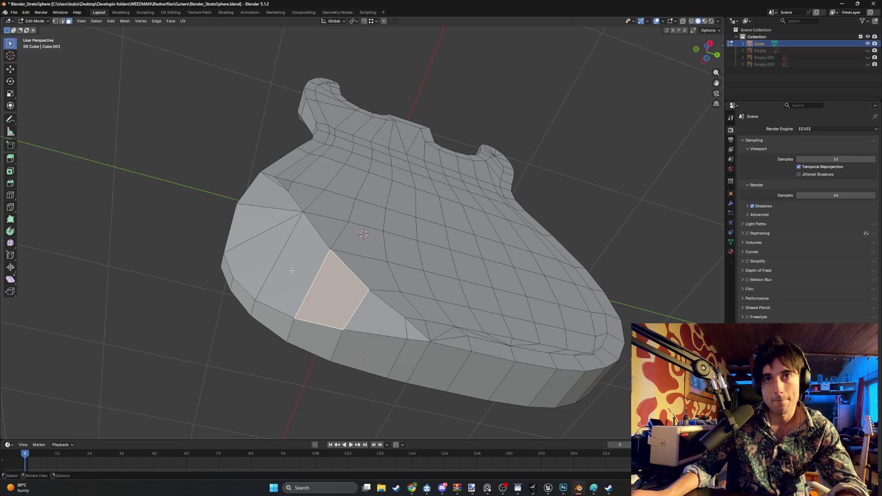
Shift-select eight triangle and quad faces around the lower-left bevel and start a Knife cut.
key("1")
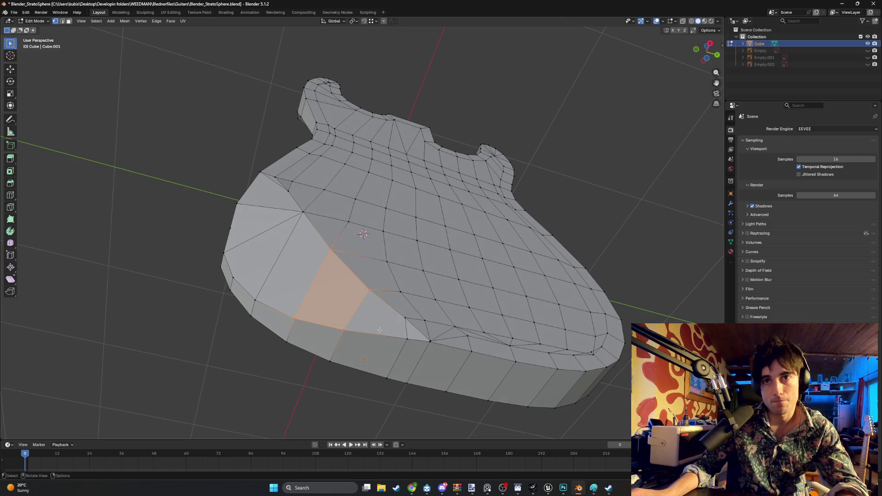
key("3")
left_click(381, 321)
left_click(331, 284, "shift")
left_click(294, 266, "shift")
left_click(260, 225, "shift")
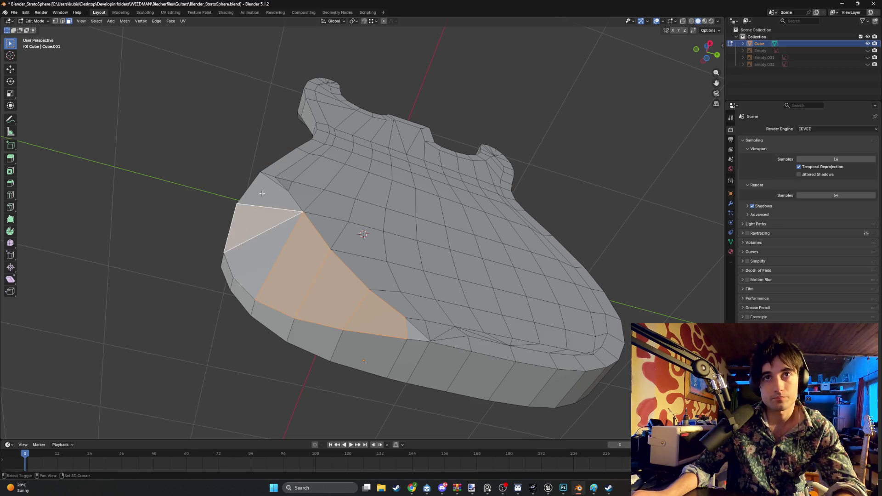
left_click(261, 193, "shift")
left_click(274, 241, "shift")
left_click(425, 338, "shift")
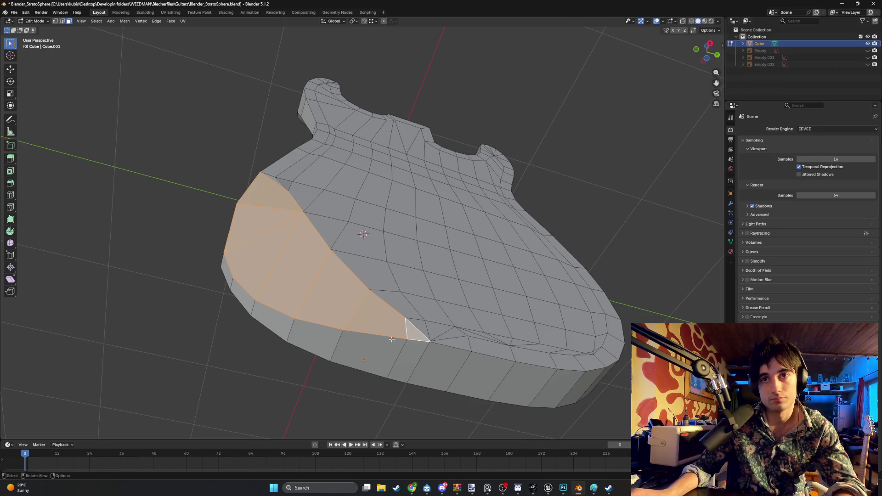
left_click(268, 182, "shift")
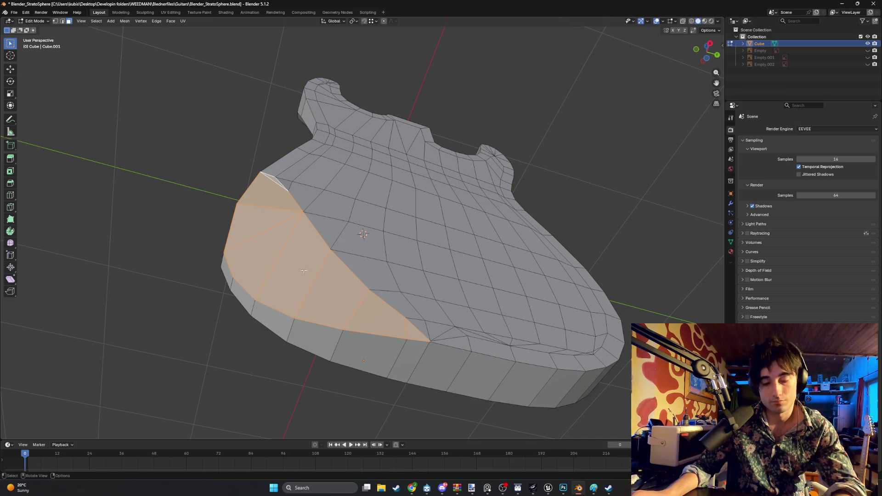
key("k")
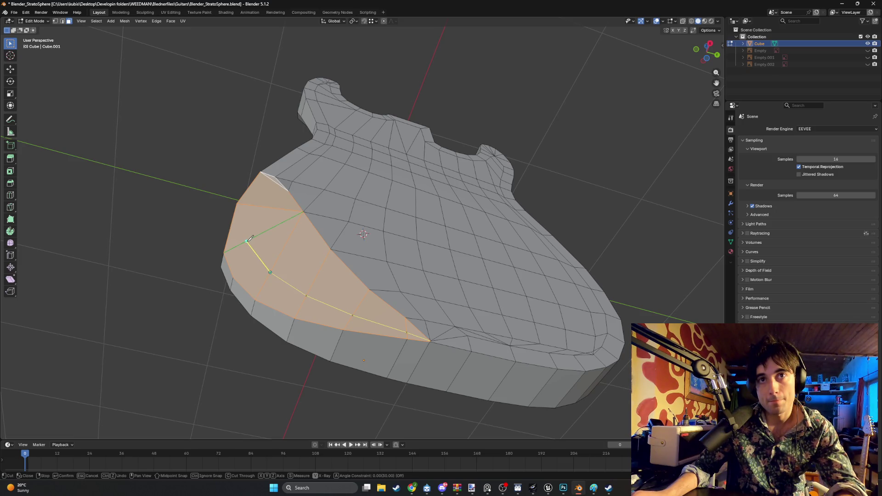
Complete the knife cut, then reposition its first new vertex in Front Orthographic view.
mouse_move(262, 170)
middle_mouse_down()
mouse_move(271, 205)
mouse_move(364, 226)
mouse_move(303, 237)
mouse_move(342, 236)
mouse_move(321, 191)
mouse_move(305, 193)
middle_mouse_up()
left_click(286, 225)
key("Return")
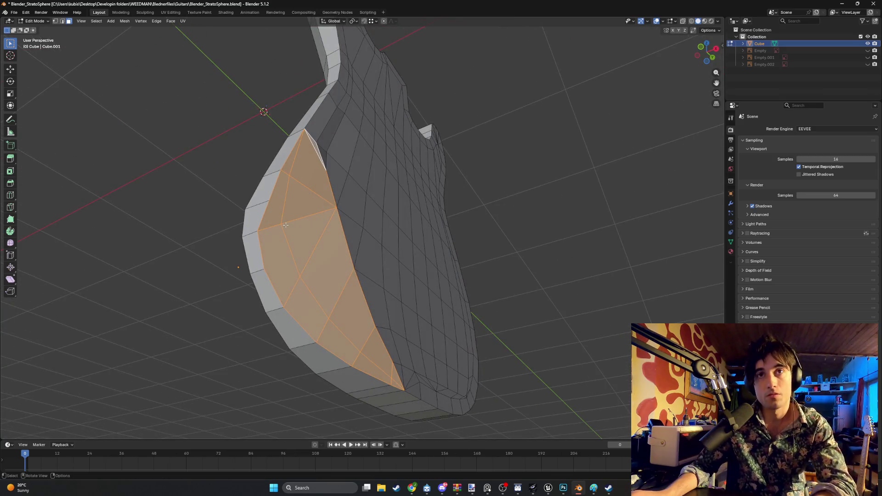
key("1")
left_click(287, 225)
key("KP_5")
key("KP_1")
key("g")
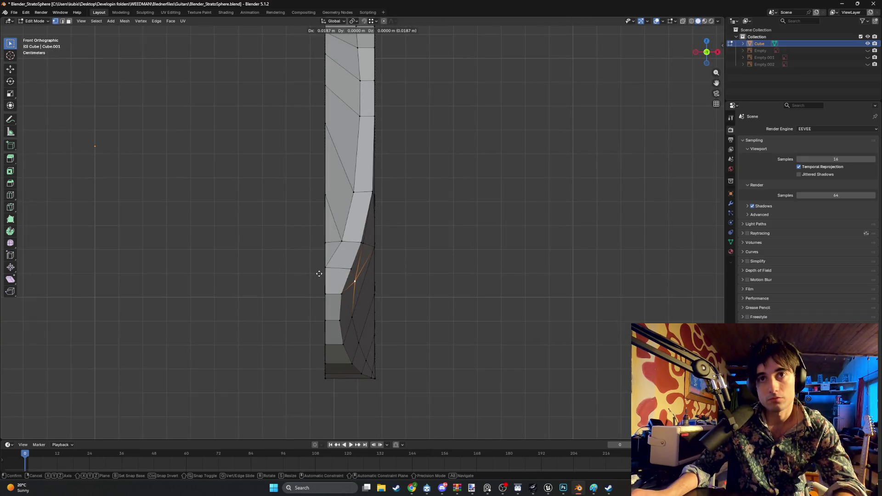
left_click(319, 274)
key("g")
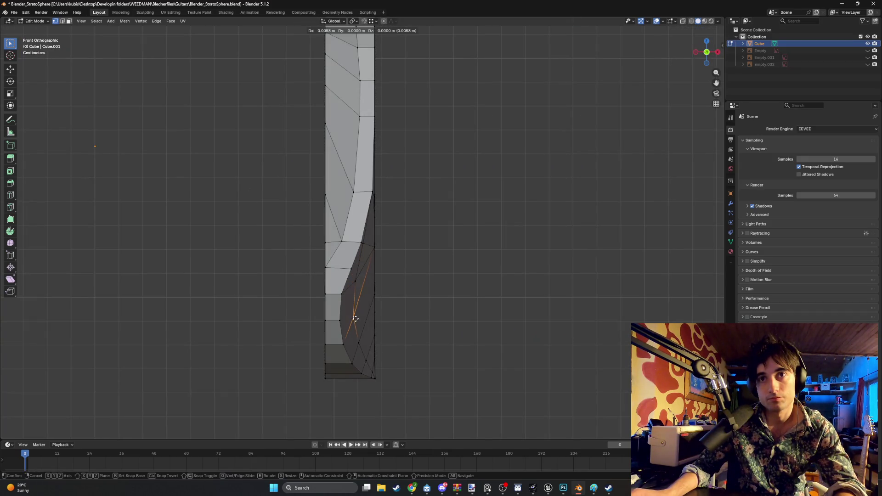
left_click(357, 318)
Nudge three lower vertices along the bevel side to even out the profile.
left_click(361, 342)
key("g")
left_click(364, 343)
left_click(366, 360)
key("g")
left_click(368, 360)
left_click(361, 338)
key("g")
left_click(363, 344)
Shift three higher bevel vertices slightly in X, smoothing the side contour.
left_click(358, 316)
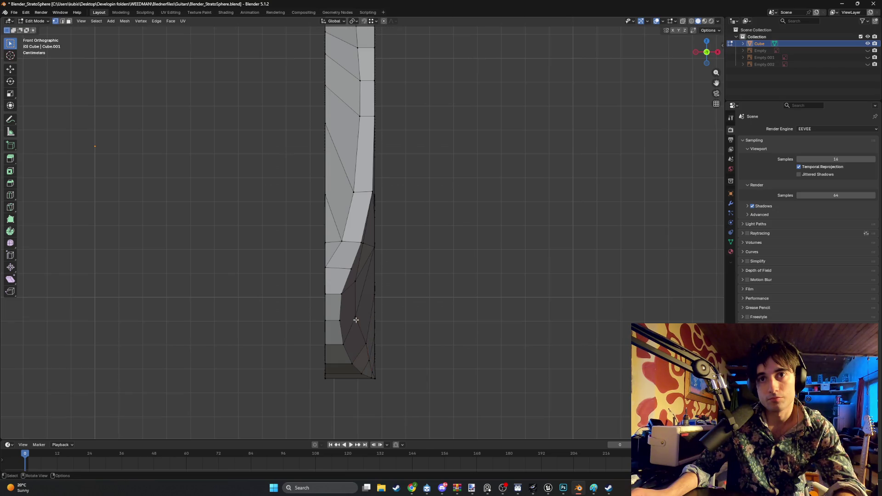
key("g")
left_click(362, 315)
left_click(356, 281)
key("g")
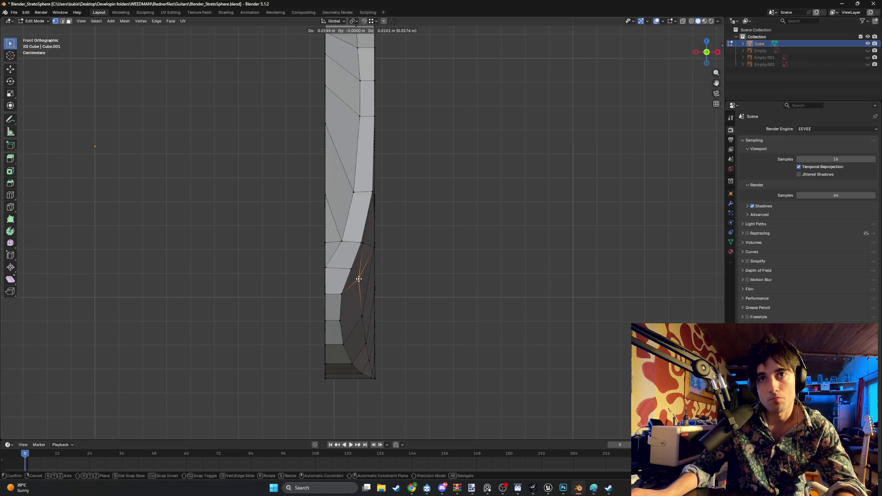
left_click(361, 278)
left_click(363, 240)
key("g")
left_click(366, 242)
mouse_move(367, 242)
middle_mouse_down()
mouse_move(358, 249)
mouse_move(413, 248)
mouse_move(356, 213)
mouse_move(374, 240)
mouse_move(350, 231)
mouse_move(262, 281)
middle_mouse_up()
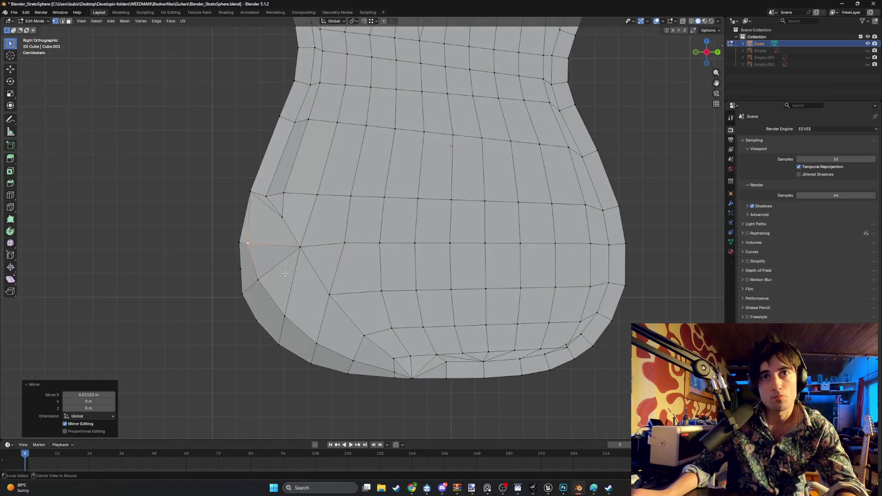
Reposition three vertices along the lower-left bevel and lower rim.
left_click(259, 281)
key("g")
left_click(258, 287)
left_click(284, 317)
key("g")
left_click(283, 327)
left_click(348, 373)
key("g")
left_click(352, 361)
key("g")
left_click(352, 364)
Check the smoother left contour from several angles and select the body's top outline edge loop.
mouse_move(353, 364)
middle_mouse_down()
mouse_move(353, 265)
mouse_move(400, 328)
mouse_move(403, 315)
mouse_move(380, 286)
mouse_move(239, 237)
mouse_move(311, 305)
mouse_move(245, 251)
mouse_move(236, 254)
mouse_move(321, 268)
middle_mouse_up()
key("KP_3")
scroll(321, 269, "up", 3)
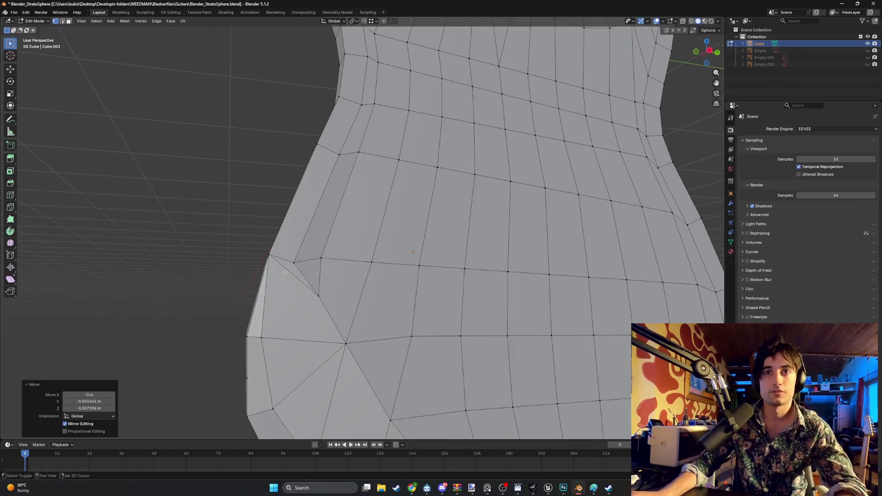
left_click(288, 279)
scroll(290, 281, "down", 5)
mouse_move(293, 282)
middle_mouse_down()
mouse_move(450, 288)
mouse_move(408, 288)
middle_mouse_up()
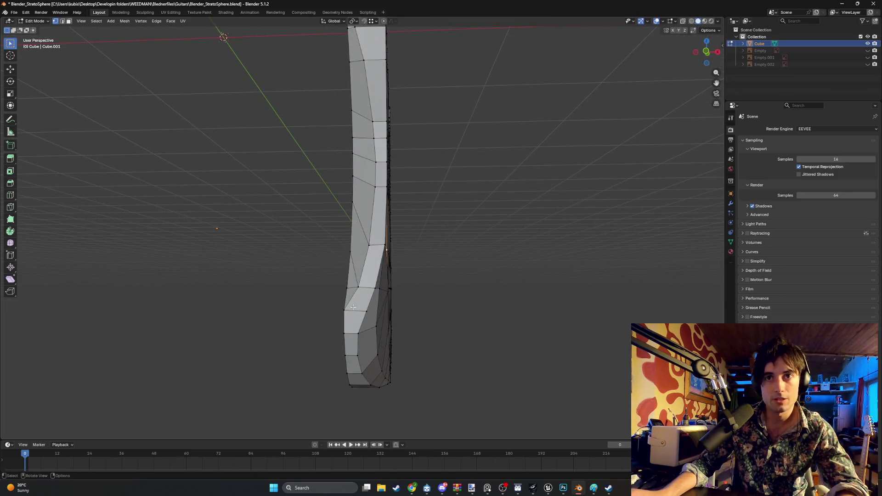
mouse_move(374, 252)
middle_mouse_down()
mouse_move(351, 205)
mouse_move(364, 202)
middle_mouse_up()
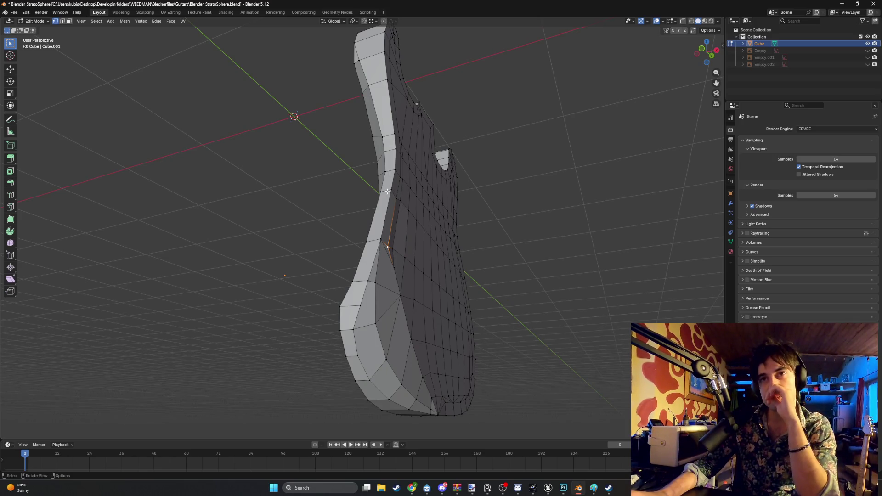
scroll(391, 192, "up", 1)
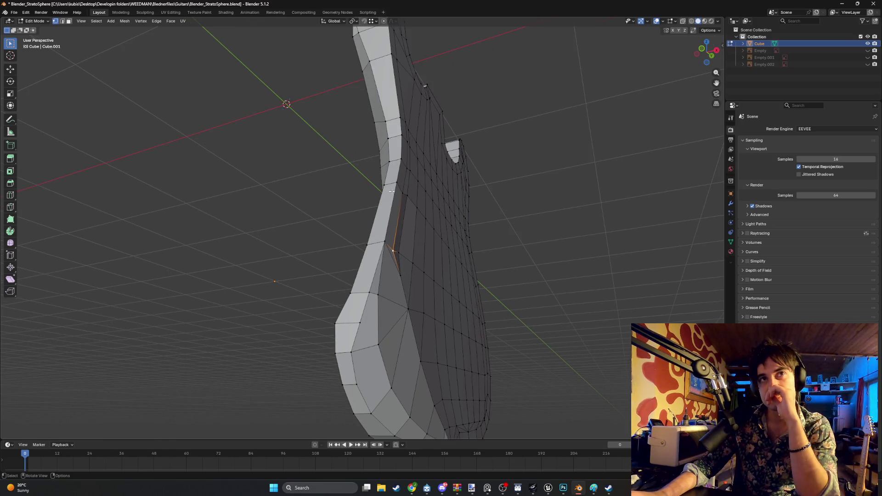
scroll(391, 191, "down", 2)
middle_click_drag(392, 191, 361, 306)
scroll(365, 303, "up", 3)
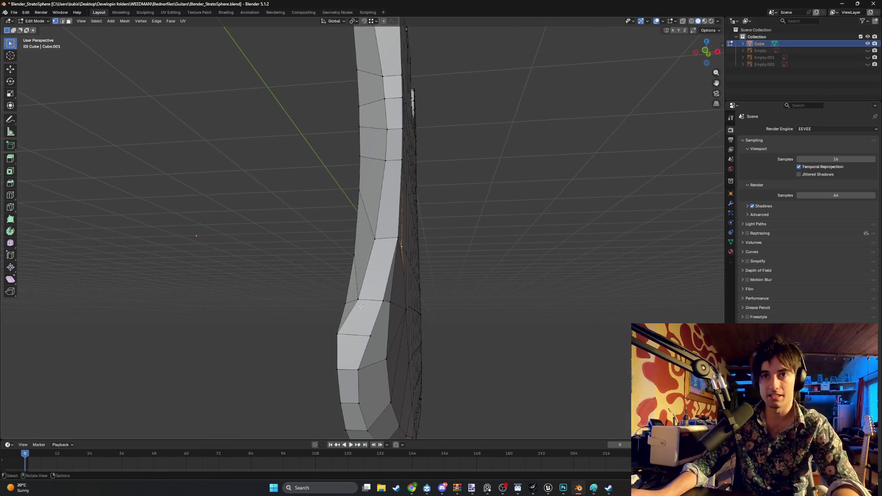
mouse_move(392, 267)
middle_mouse_down()
mouse_move(360, 252)
mouse_move(306, 257)
mouse_move(326, 273)
mouse_move(273, 272)
mouse_move(271, 242)
mouse_move(275, 281)
mouse_move(294, 193)
middle_mouse_up()
left_click(272, 271, "alt")
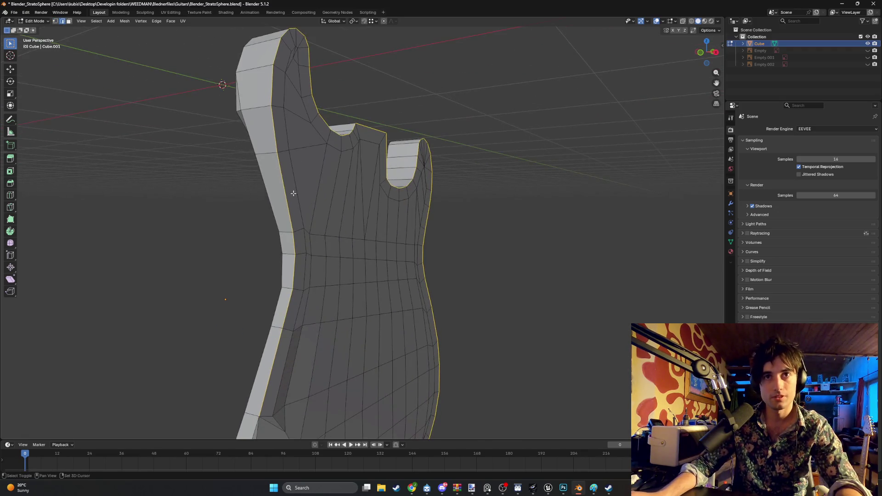
Try a bevel on the selected outline edges, then cancel it.
mouse_move(292, 274)
middle_mouse_down("shift")
mouse_move(320, 201)
mouse_move(312, 205)
middle_mouse_up("shift")
middle_click_drag(303, 255, 298, 193, "shift")
mouse_move(288, 273)
middle_mouse_down()
mouse_move(298, 180)
mouse_move(243, 222)
middle_mouse_up()
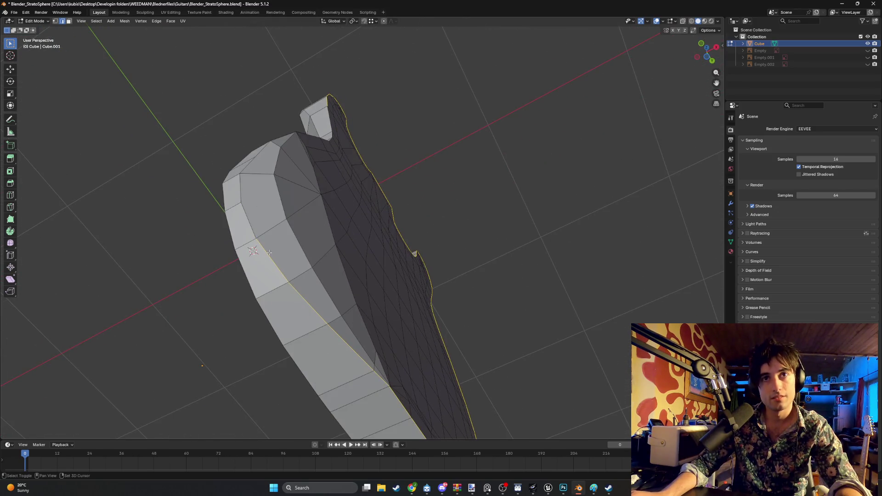
mouse_move(344, 335)
middle_mouse_down()
mouse_move(376, 276)
mouse_move(404, 294)
mouse_move(391, 292)
mouse_move(478, 315)
middle_mouse_up()
key("ctrl+b")
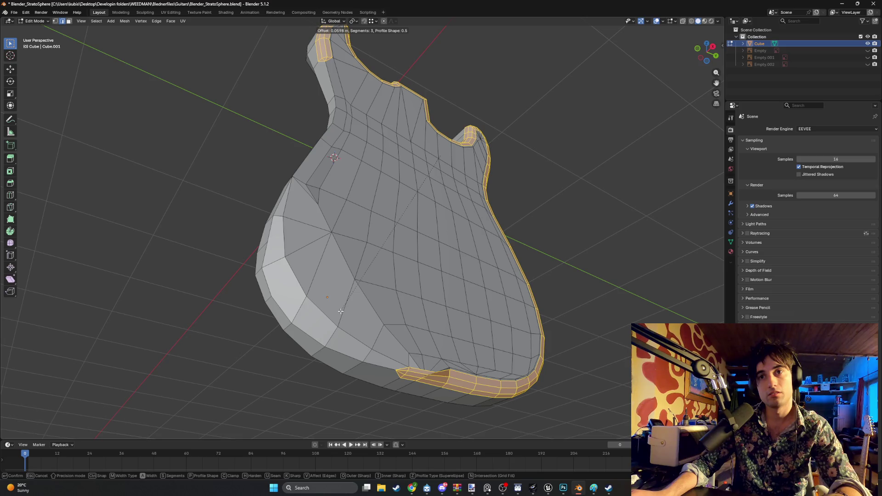
key("Escape")
Slide a stray bottom-edge vertex along X to tidy the contour.
scroll(337, 330, "up", 5)
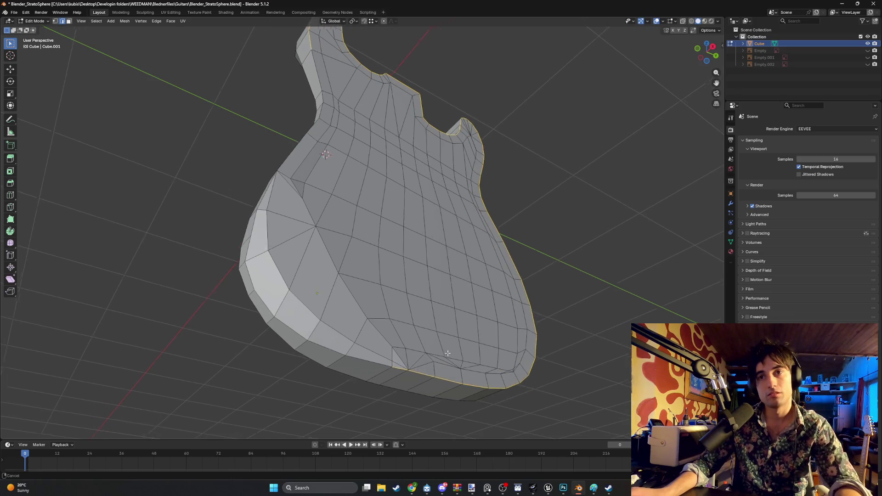
middle_click_drag(335, 347, 317, 334, "shift")
key("1")
left_click(288, 357)
key("g")
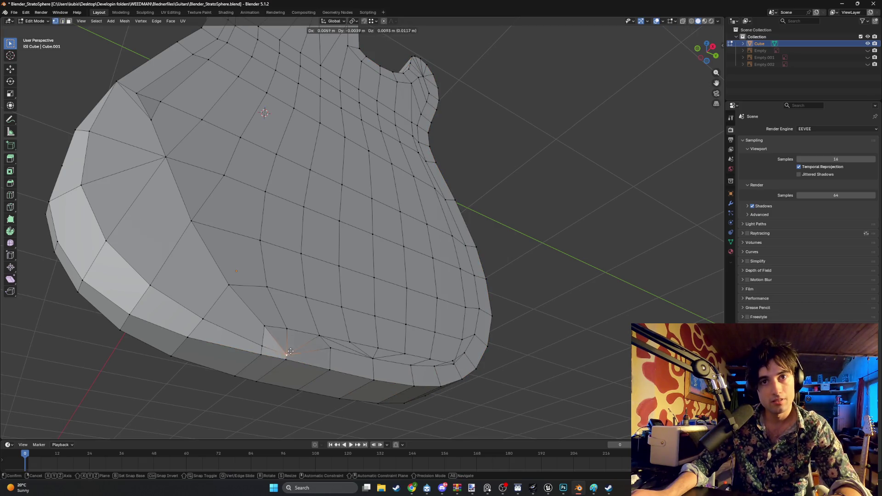
key("x")
left_click(290, 338)
Bevel the top outer rim edge loop with three segments, about 0.05 m wide.
middle_click_drag(290, 337, 282, 319)
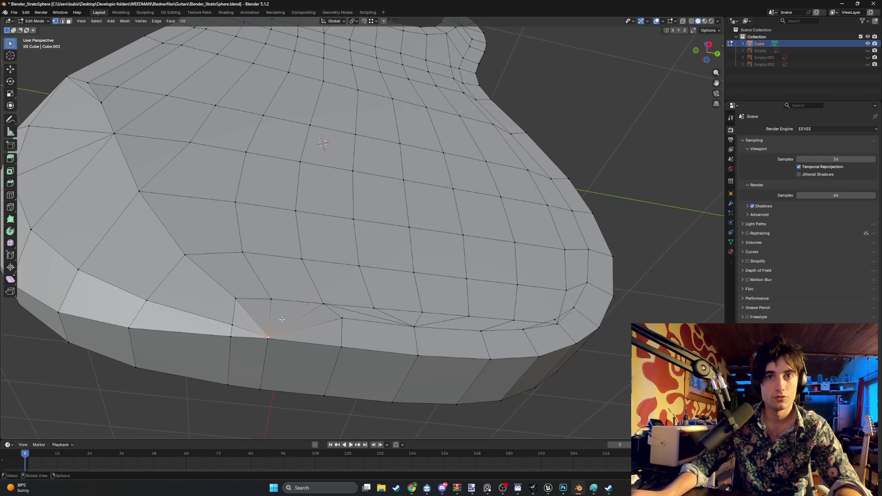
key("2")
left_click(256, 338, "alt")
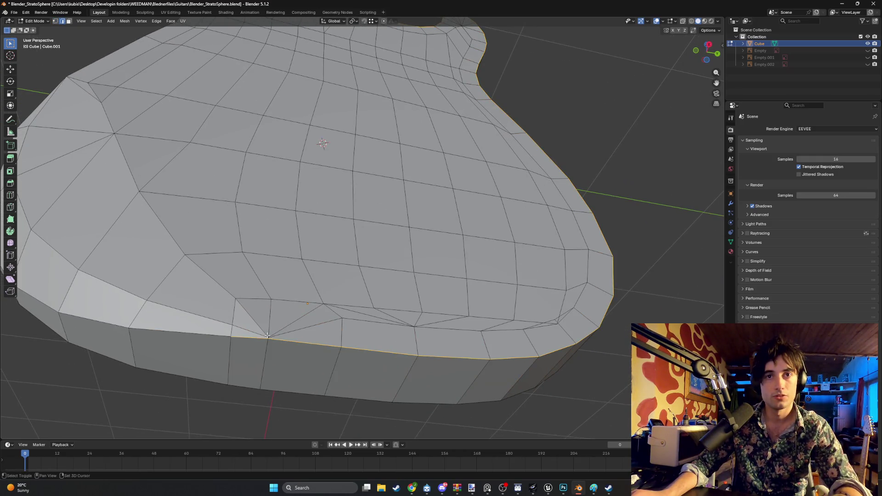
scroll(287, 340, "down", 5)
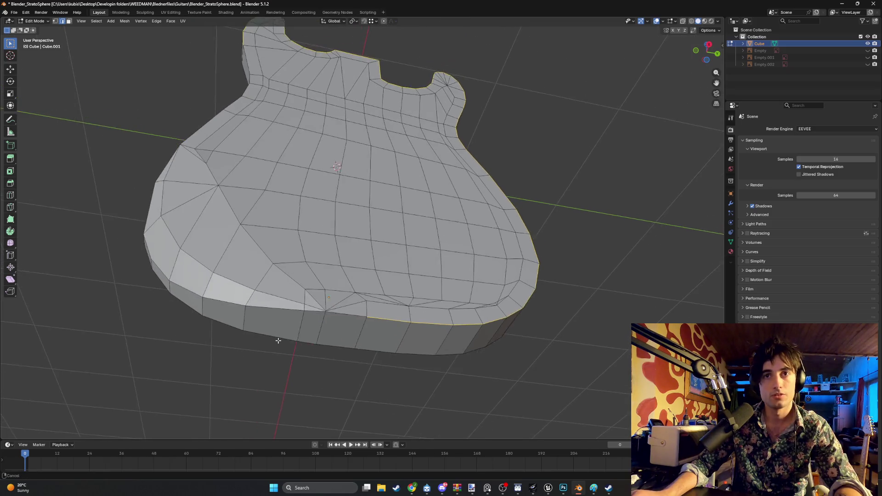
key("ctrl+b")
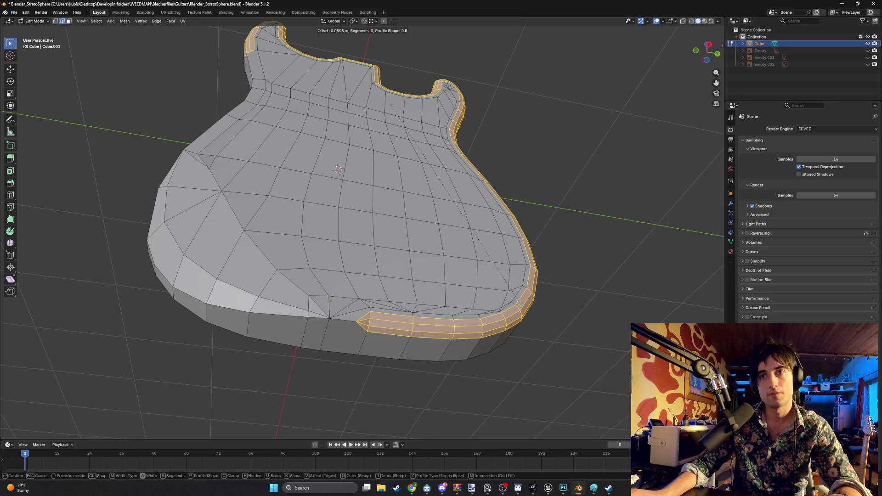
Set the top rim bevel to 2 segments and confirm it.
scroll(521, 303, "down", 1)
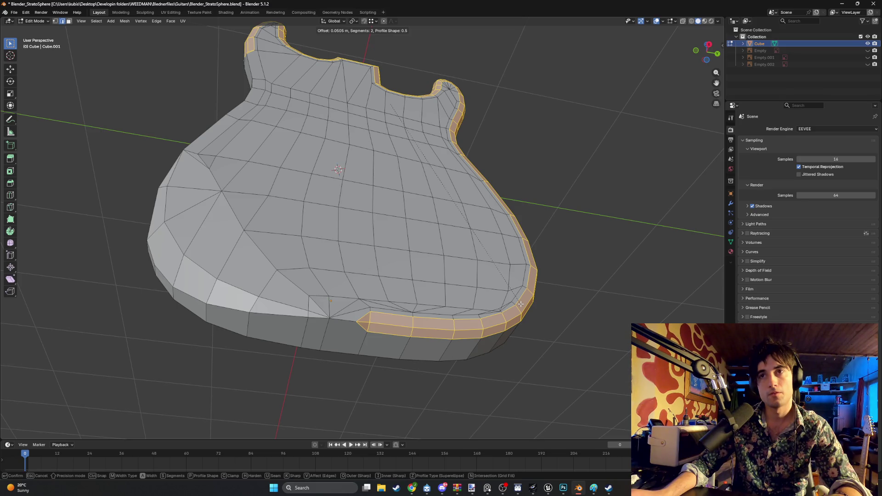
scroll(521, 304, "down", 1)
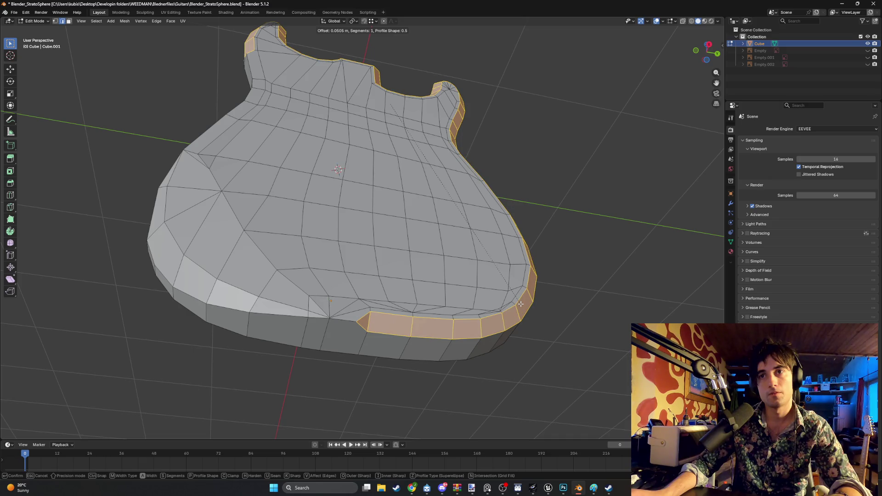
scroll(520, 304, "up", 1)
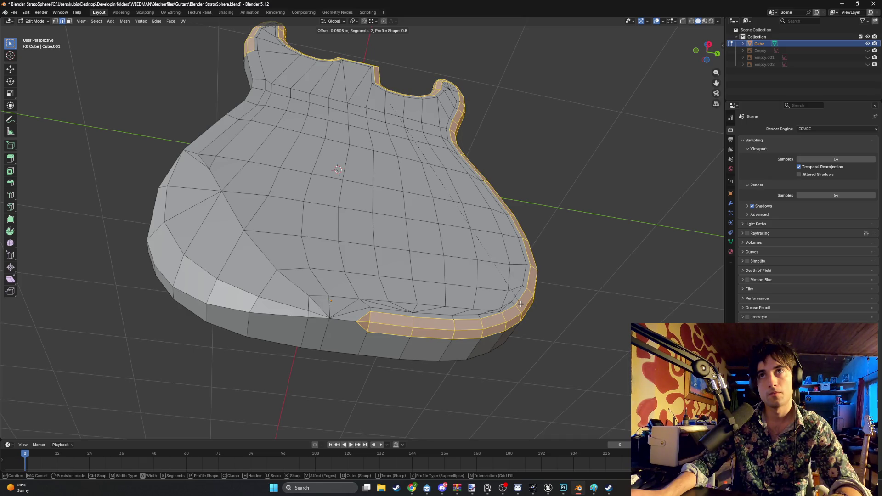
scroll(521, 304, "up", 1)
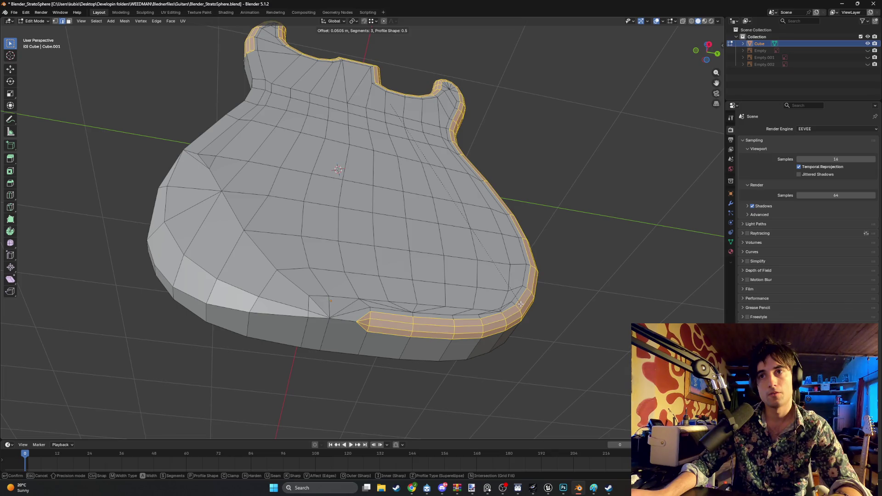
scroll(521, 304, "down", 1)
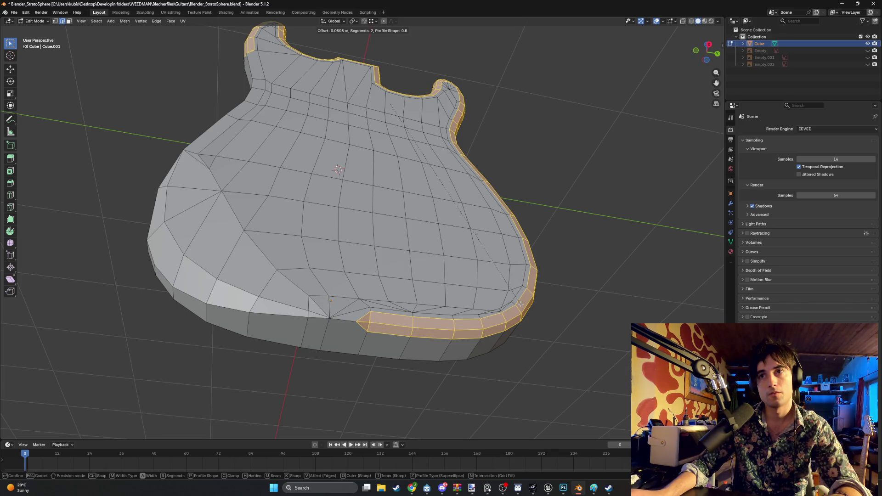
left_click(521, 304)
Select the remaining unbevelled stretch of the top rim edges.
mouse_move(520, 304)
middle_mouse_down()
mouse_move(465, 308)
mouse_move(550, 285)
mouse_move(449, 293)
mouse_move(515, 282)
mouse_move(465, 325)
middle_mouse_up()
left_click(466, 326)
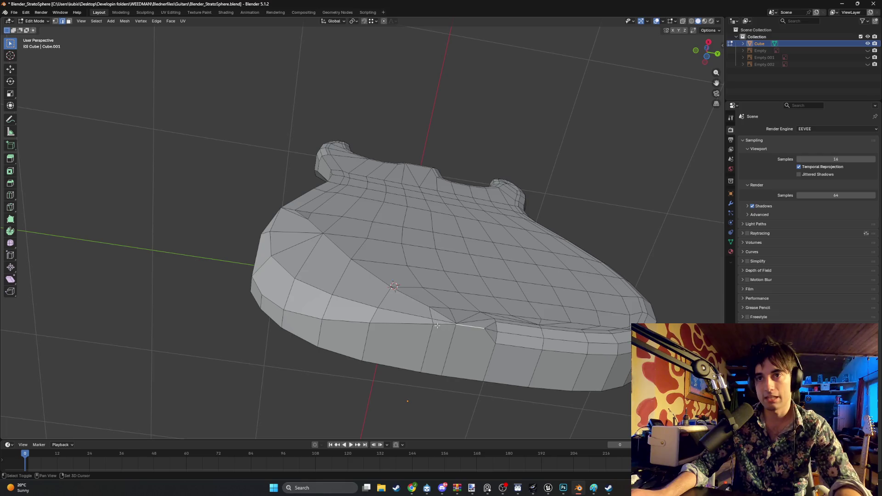
left_click(422, 325, "alt+shift")
key("ctrl+z")
mouse_move(362, 325)
middle_mouse_down()
mouse_move(266, 290)
mouse_move(320, 299)
mouse_move(467, 296)
middle_mouse_up()
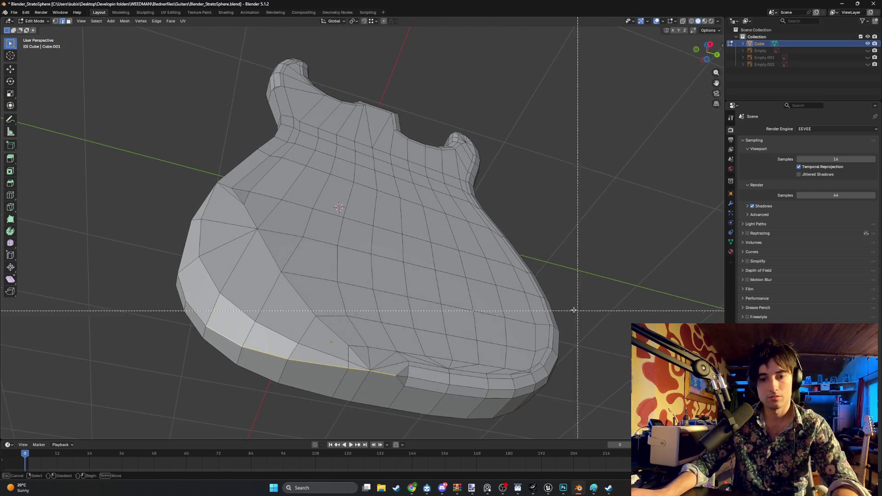
right_click(481, 337)
Bevel the remaining rim edges and zoom in on where the two bevels meet.
left_click(508, 346)
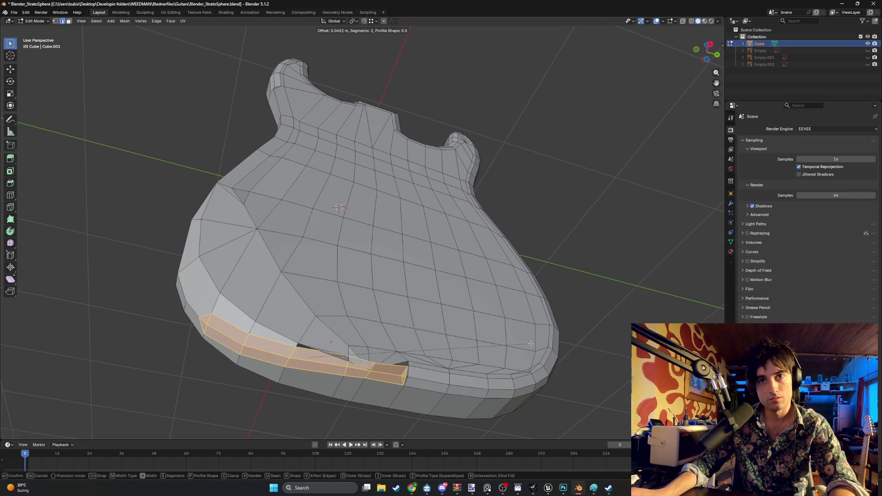
left_click(532, 343)
mouse_move(533, 344)
middle_mouse_down()
mouse_move(338, 325)
mouse_move(350, 353)
mouse_move(467, 335)
middle_mouse_up()
left_click(466, 336, "alt")
scroll(467, 336, "up", 3)
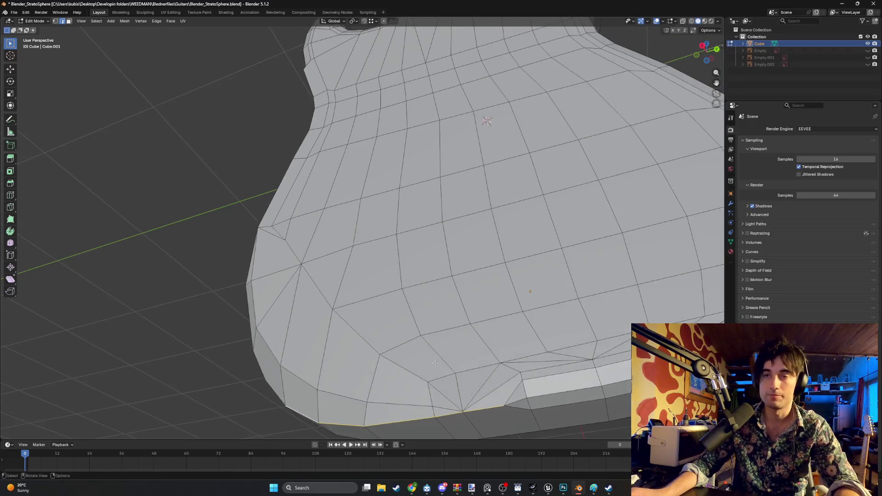
scroll(425, 311, "down", 1)
scroll(426, 312, "down", 2)
scroll(444, 363, "up", 3)
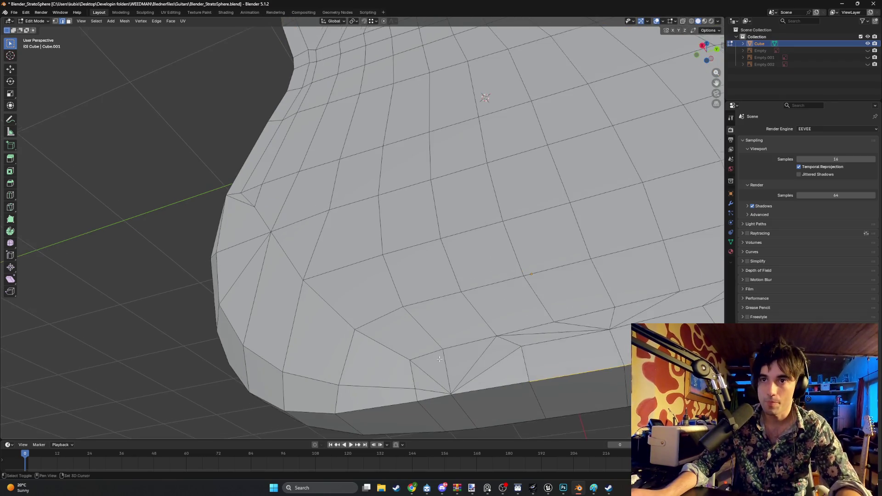
middle_click_drag(444, 364, 423, 332, "shift")
Select the tangled quad and thin triangles at the bevel junction and delete those faces.
key("1")
left_click(431, 355)
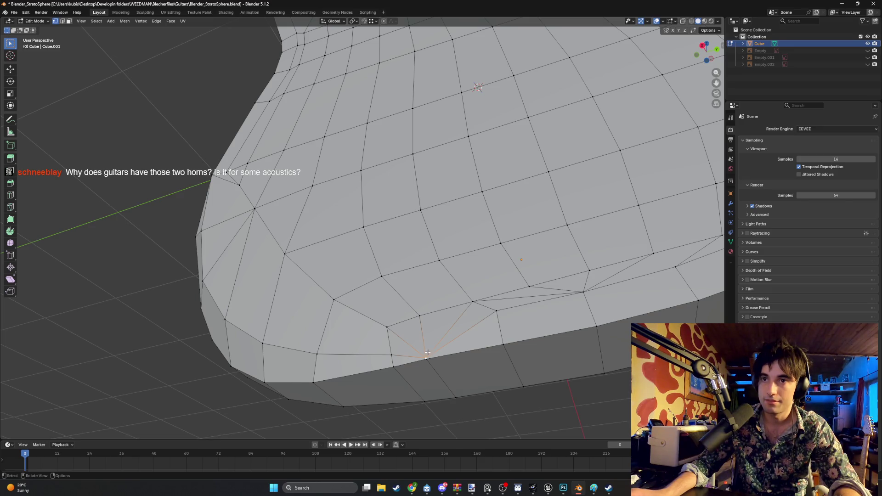
key("2")
left_click(448, 350)
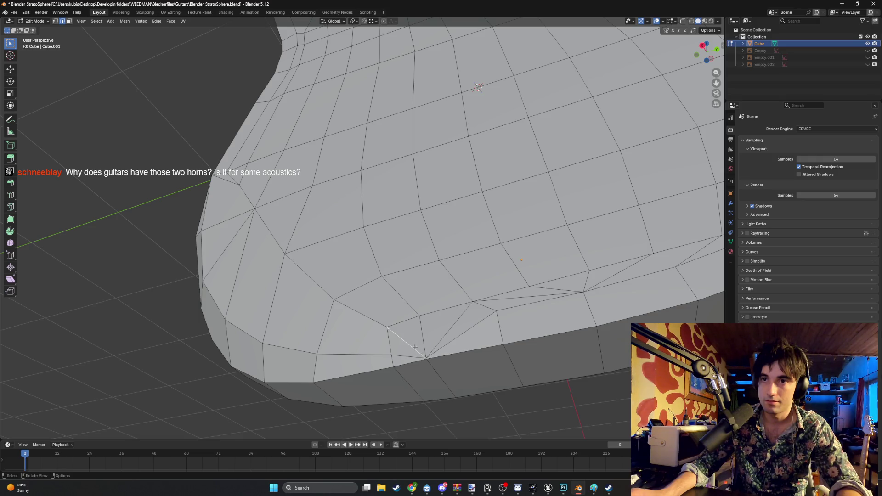
key("3")
left_click(415, 346)
left_click(441, 326, "shift")
left_click(449, 345, "shift")
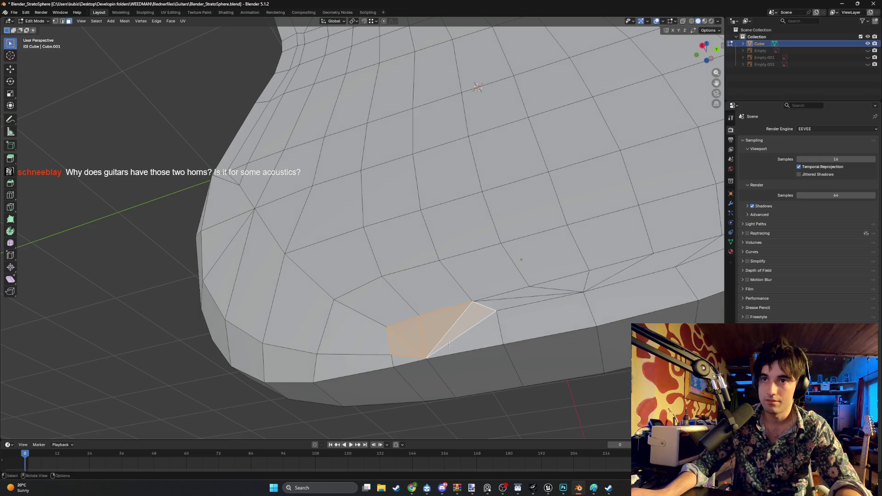
key("x")
left_click(435, 341)
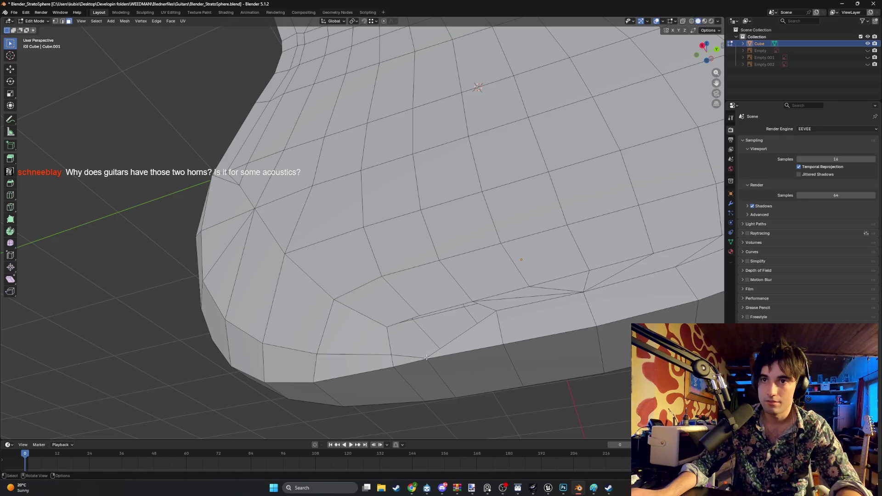
Select vertices at the junction and check their context menu without applying anything.
key("1")
left_click(391, 354)
left_click(494, 313, "shift")
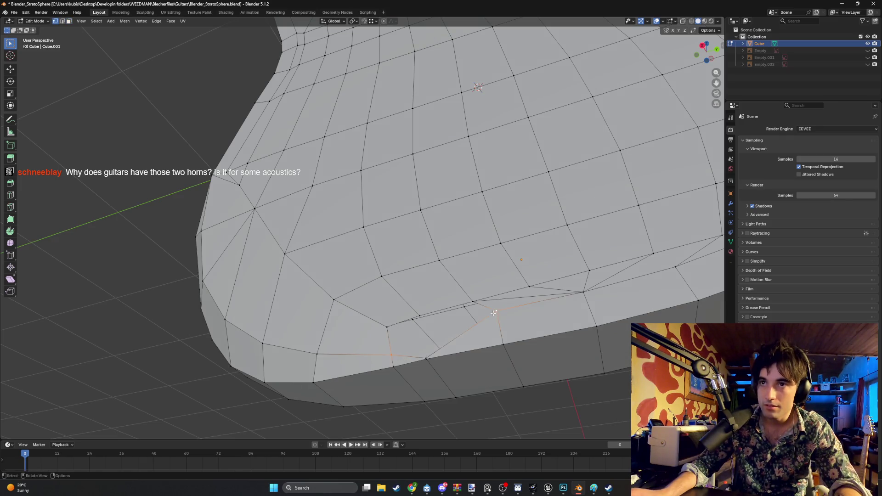
left_click(428, 358)
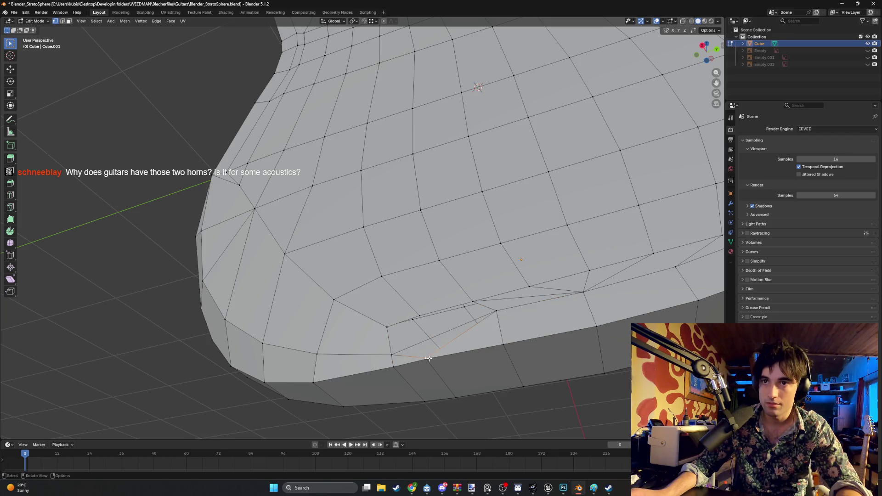
right_click(410, 355)
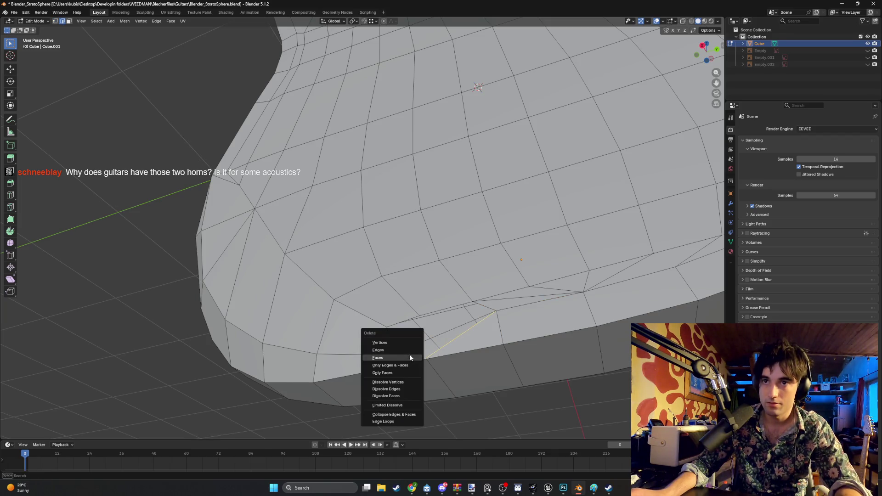
left_click(424, 357)
right_click(411, 353)
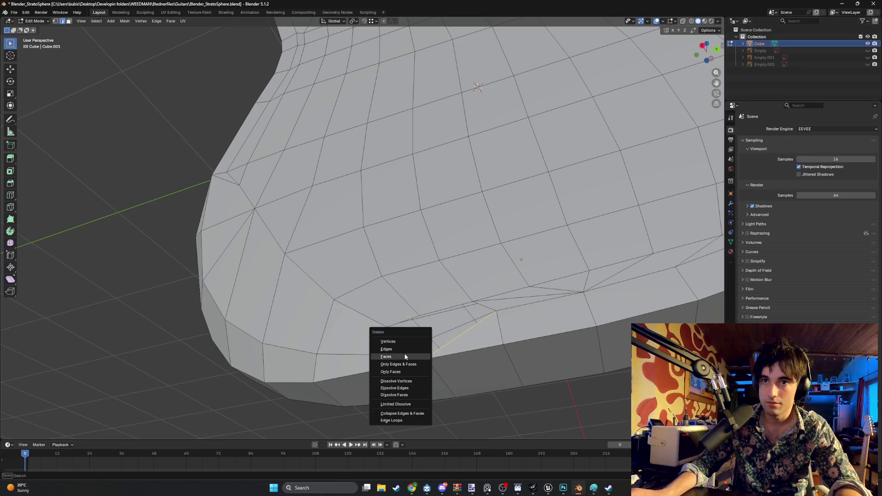
left_click(405, 354)
right_click(404, 353)
left_click(404, 348)
scroll(404, 349, "down", 3)
scroll(404, 349, "up", 3)
mouse_move(404, 348)
middle_mouse_down()
mouse_move(437, 350)
mouse_move(409, 339)
mouse_move(413, 316)
mouse_move(380, 276)
mouse_move(410, 299)
mouse_move(349, 315)
mouse_move(357, 310)
mouse_move(342, 265)
middle_mouse_up()
Select and delete the short stray edge at the bevel junction.
left_click(384, 308)
left_click(345, 316)
scroll(363, 325, "up", 4)
middle_click_drag(361, 303, 313, 301)
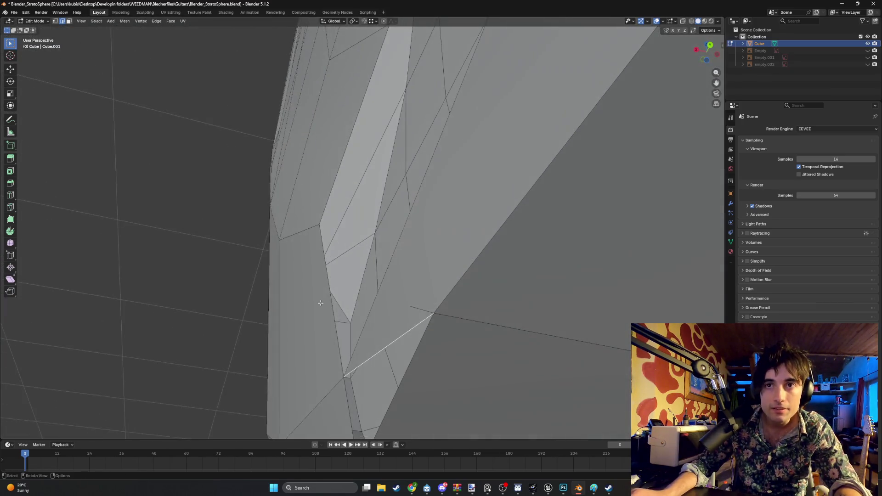
middle_click_drag(383, 322, 388, 346)
left_click(405, 315, "shift")
left_click(406, 316)
key("x")
left_click(391, 315)
Fill the hole's border edges with a single quad face and check the result.
mouse_move(386, 291)
middle_mouse_down()
mouse_move(409, 299)
mouse_move(422, 279)
middle_mouse_up()
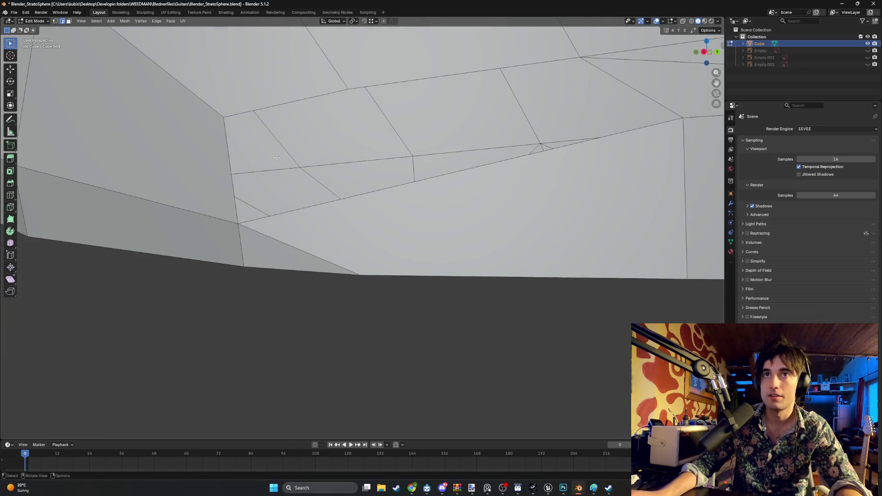
middle_click_drag(233, 176, 417, 266)
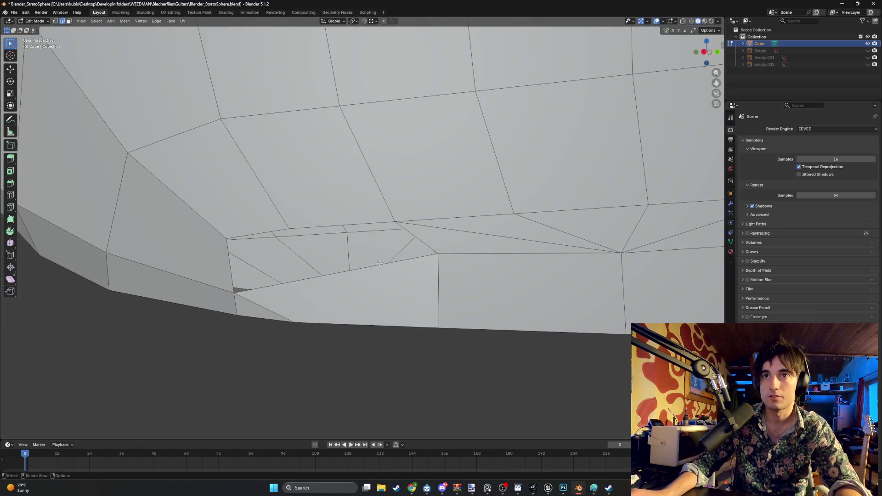
left_click(342, 225, "shift")
key("f")
mouse_move(225, 256)
middle_mouse_down()
mouse_move(232, 295)
mouse_move(317, 203)
mouse_move(349, 251)
mouse_move(294, 241)
mouse_move(344, 281)
mouse_move(302, 270)
mouse_move(318, 262)
mouse_move(323, 271)
middle_mouse_up()
left_click(288, 239)
Grab a vertex on the lower top rim and move it to straighten the contour.
scroll(323, 271, "up", 4)
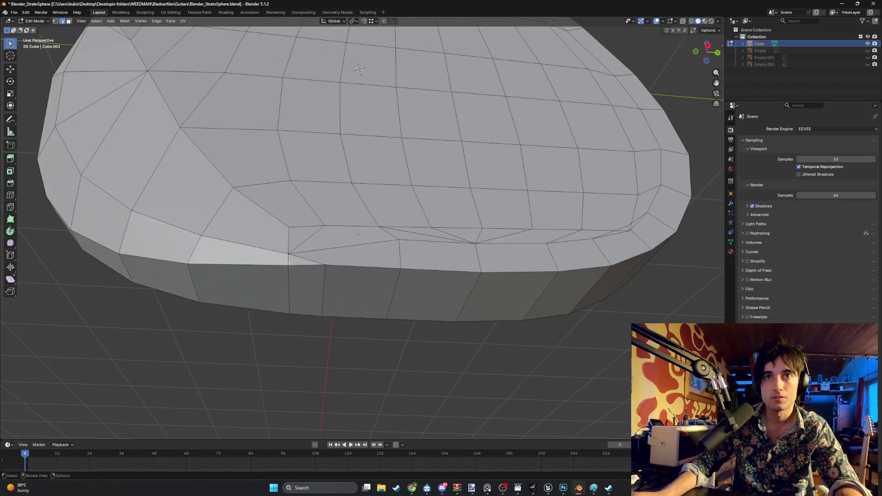
scroll(286, 250, "down", 3)
mouse_move(286, 251)
middle_mouse_down()
mouse_move(318, 276)
mouse_move(269, 249)
mouse_move(278, 261)
mouse_move(303, 239)
middle_mouse_up()
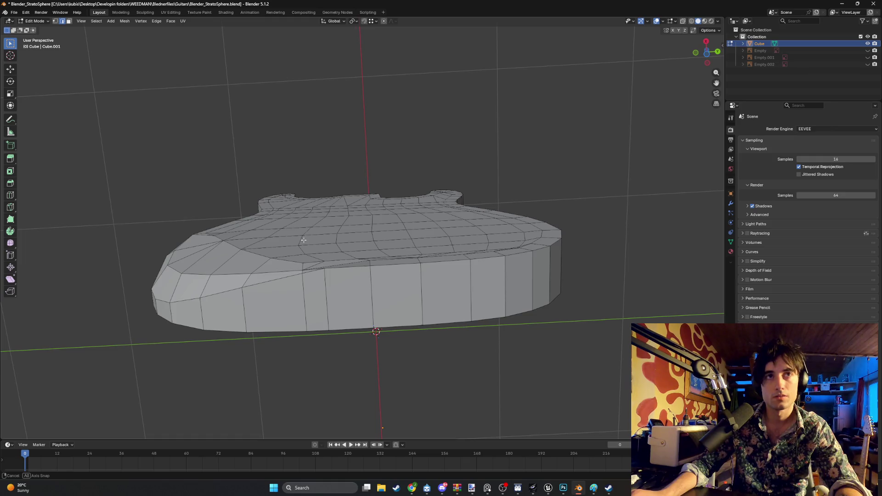
middle_click_drag(303, 240, 305, 249)
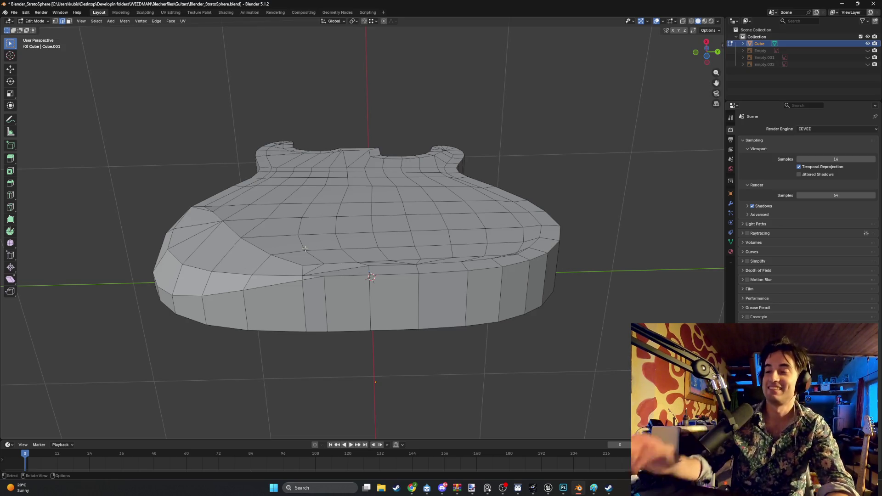
mouse_move(393, 256)
middle_mouse_down()
mouse_move(431, 305)
mouse_move(367, 310)
mouse_move(380, 295)
mouse_move(461, 305)
mouse_move(434, 260)
mouse_move(439, 273)
mouse_move(465, 272)
mouse_move(309, 191)
mouse_move(218, 161)
mouse_move(369, 325)
mouse_move(312, 324)
middle_mouse_up()
left_click(286, 337)
key("g")
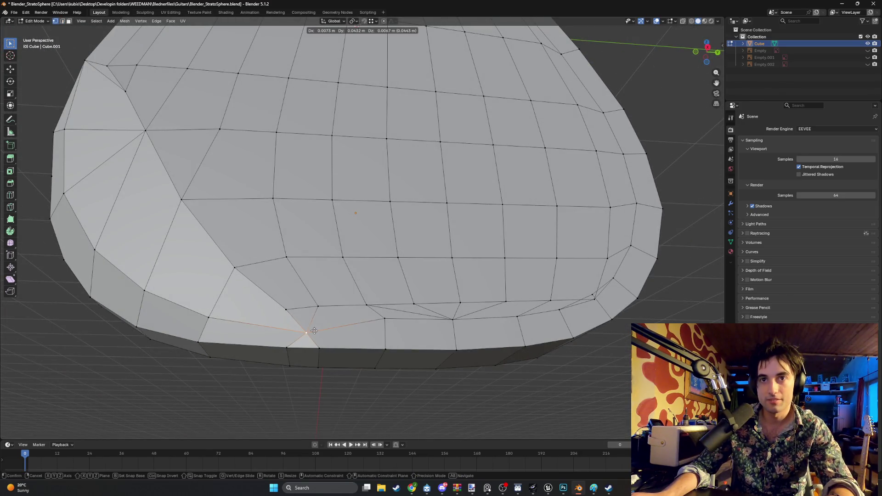
left_click(315, 330)
From the side view, move the vertex about -0.026 m in Y and 0.033 m in Z.
mouse_move(316, 330)
middle_mouse_down()
mouse_move(351, 315)
mouse_move(335, 315)
mouse_move(386, 331)
mouse_move(349, 329)
mouse_move(347, 316)
mouse_move(368, 298)
mouse_move(398, 302)
middle_mouse_up()
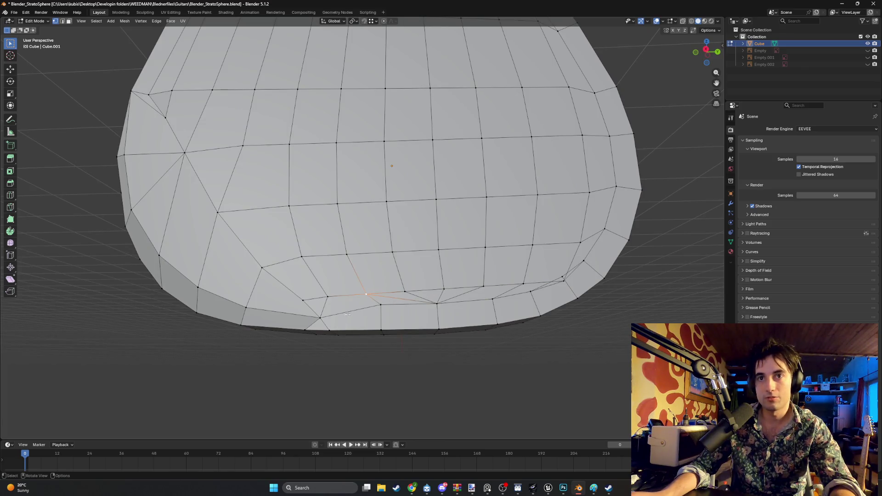
scroll(309, 324, "down", 2)
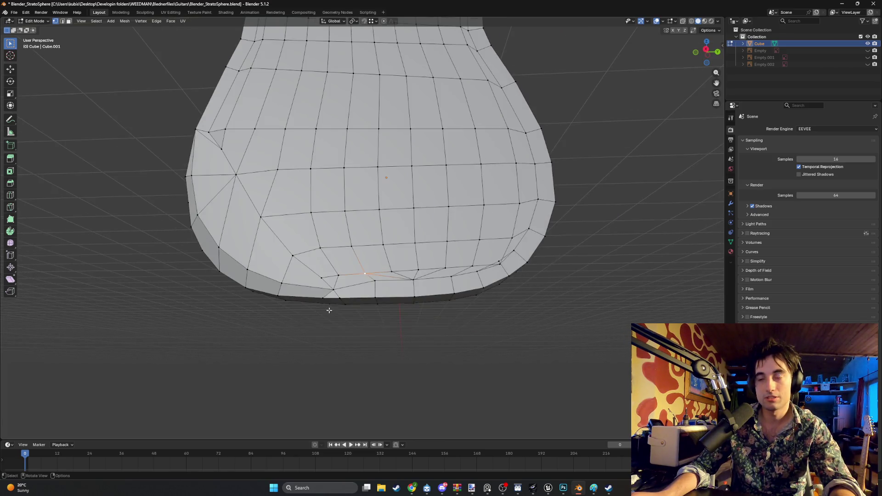
scroll(372, 268, "up", 4)
mouse_move(372, 269)
middle_mouse_down()
mouse_move(526, 268)
mouse_move(505, 253)
mouse_move(440, 248)
mouse_move(516, 281)
mouse_move(510, 221)
mouse_move(425, 263)
mouse_move(435, 277)
mouse_move(374, 245)
middle_mouse_up()
key("KP_3")
key("g")
left_click(491, 253)
scroll(510, 221, "up", 2)
scroll(510, 220, "down", 3)
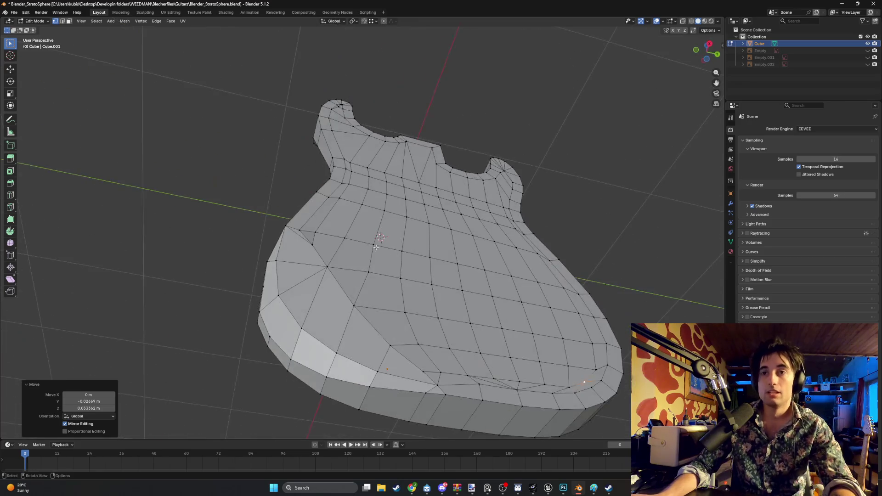
Select the top outline edge loop, try a bevel on it, and cancel.
middle_click_drag(458, 288, 450, 321)
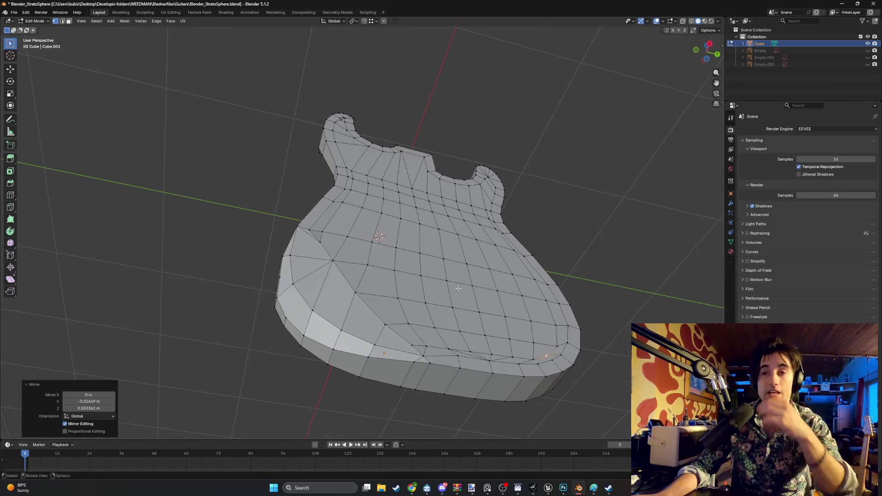
key("2")
left_click(437, 367, "shift")
left_click(467, 369, "alt")
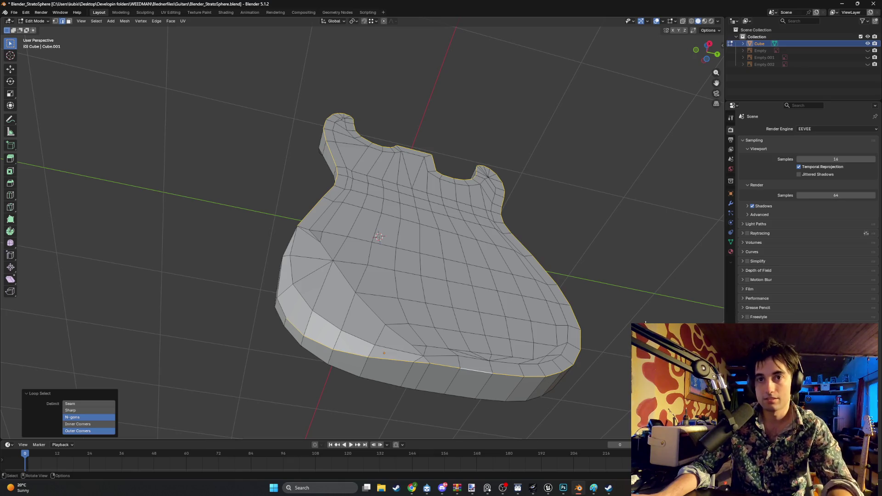
key("ctrl+b")
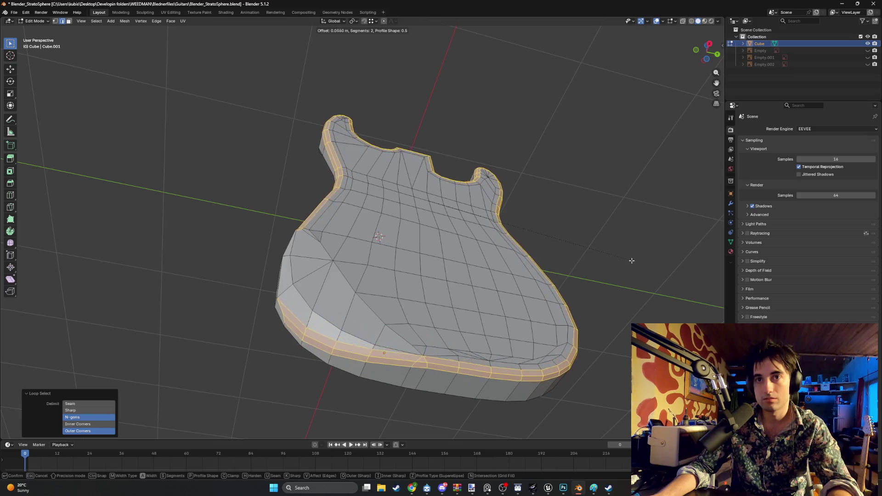
key("Escape")
middle_click_drag(550, 295, 525, 330)
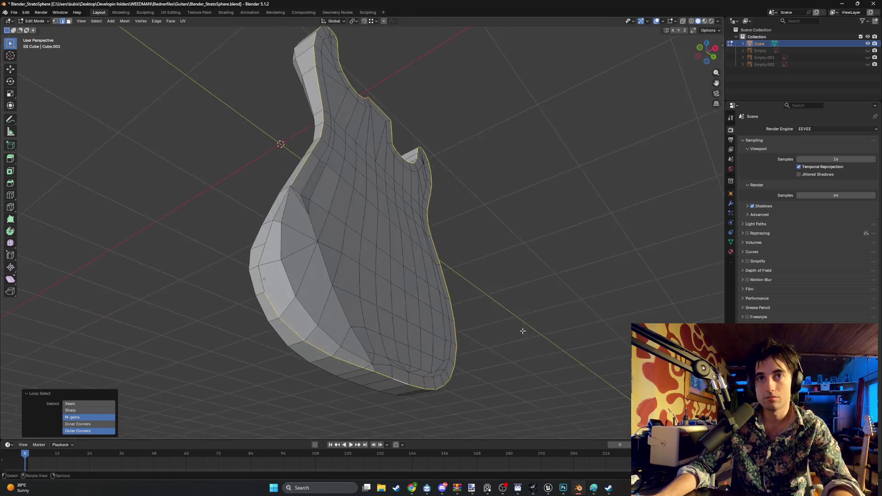
left_click(262, 252, "shift")
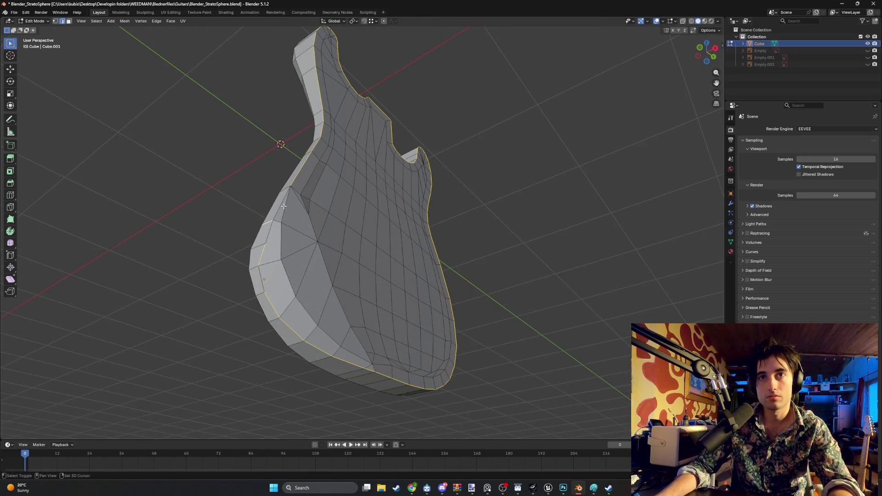
mouse_move(288, 277)
middle_mouse_down()
mouse_move(314, 339)
mouse_move(309, 328)
mouse_move(345, 340)
middle_mouse_up()
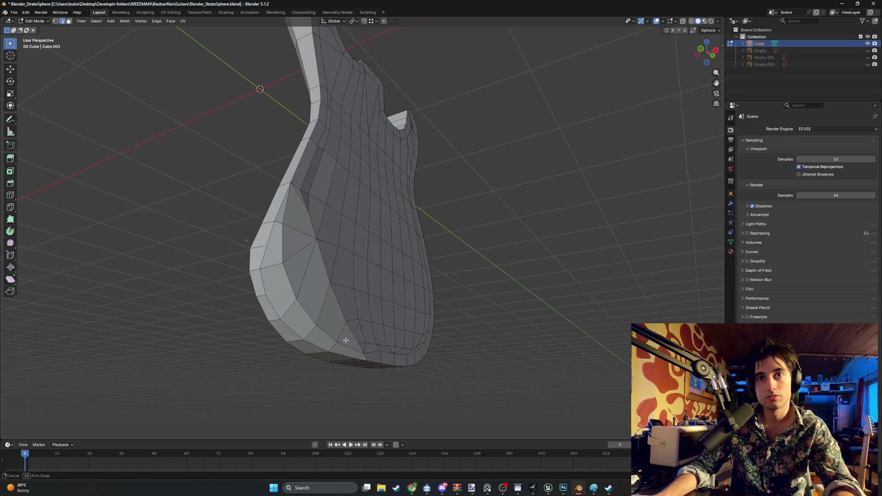
middle_click_drag(346, 340, 346, 340)
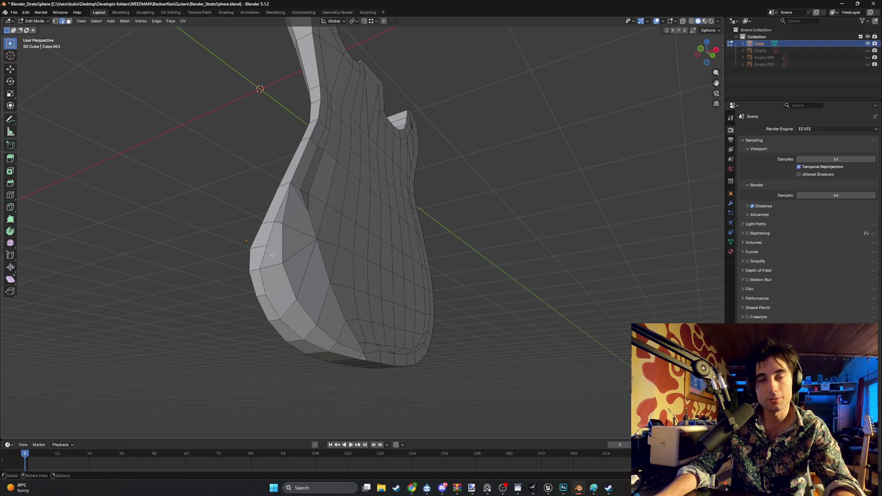
Select the seven faces along the lower-left edge and inset them.
key("3")
left_click(284, 206)
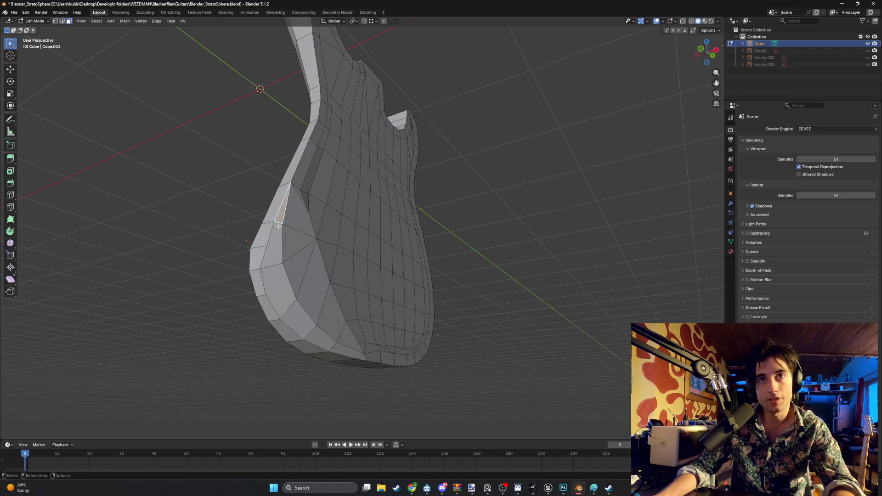
left_click(272, 243, "shift")
left_click(278, 290, "shift")
left_click(299, 321, "shift")
left_click(321, 339, "shift")
left_click(345, 350, "shift")
left_click(361, 357, "shift")
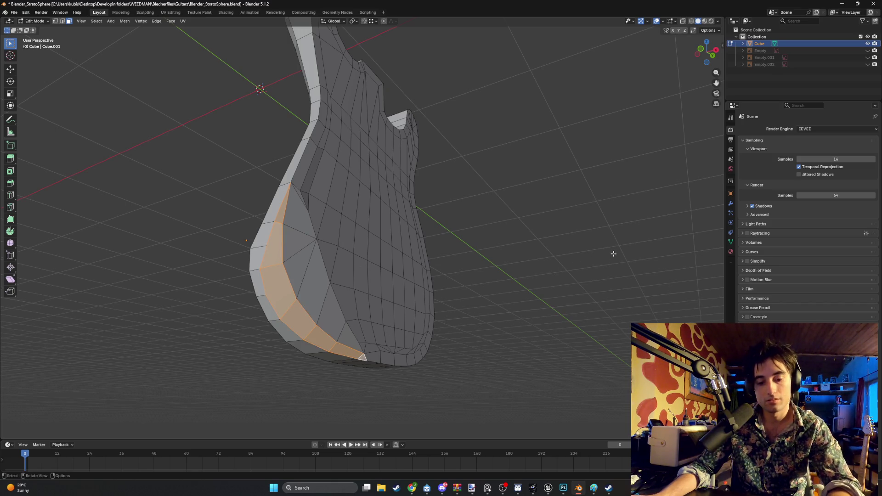
key("i")
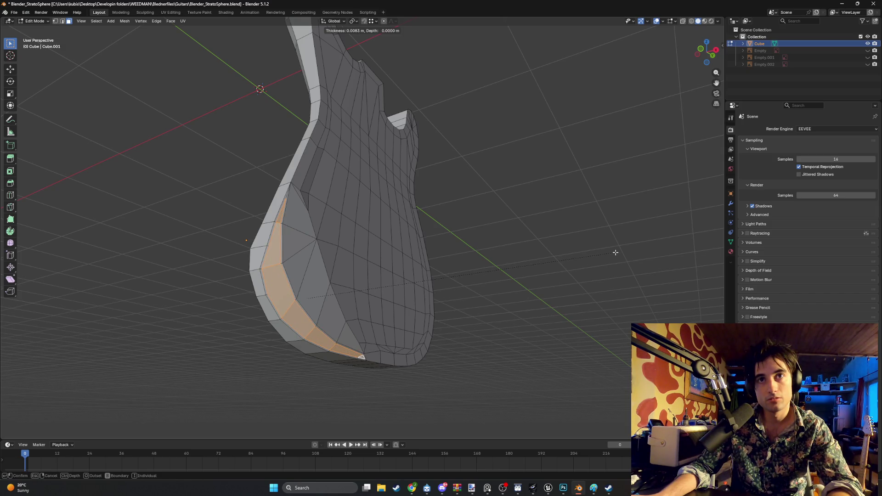
left_click(615, 252)
Try a bevel on the outline edge loop, then cancel and undo back to face selection.
mouse_move(615, 252)
middle_mouse_down()
mouse_move(527, 282)
mouse_move(406, 369)
middle_mouse_up()
left_click(404, 370)
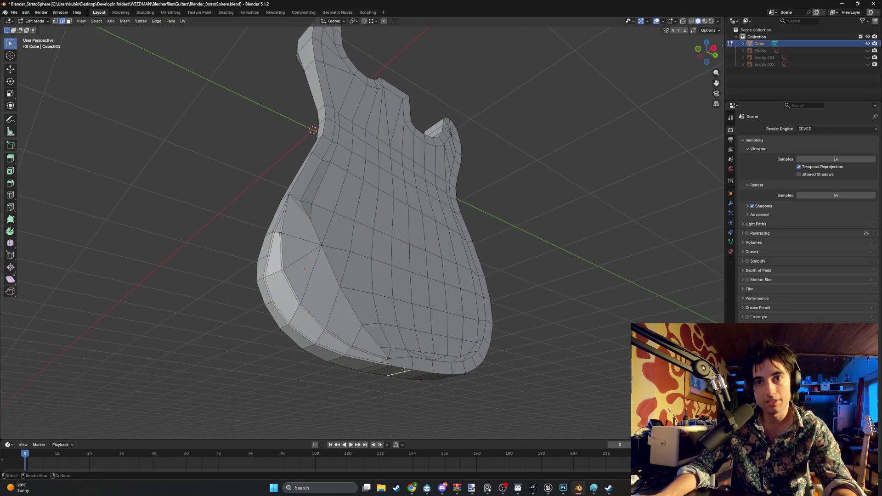
left_click(383, 365, "alt")
left_click(416, 370, "alt+shift")
key("ctrl+b")
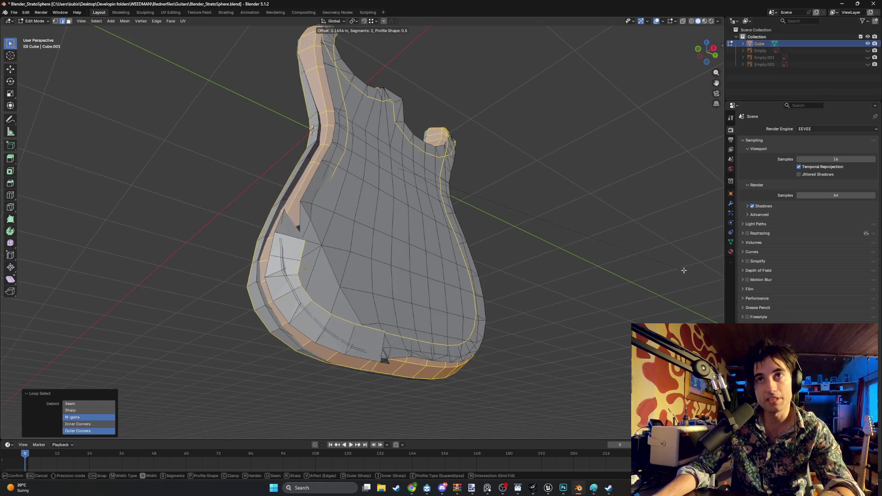
right_click(620, 309)
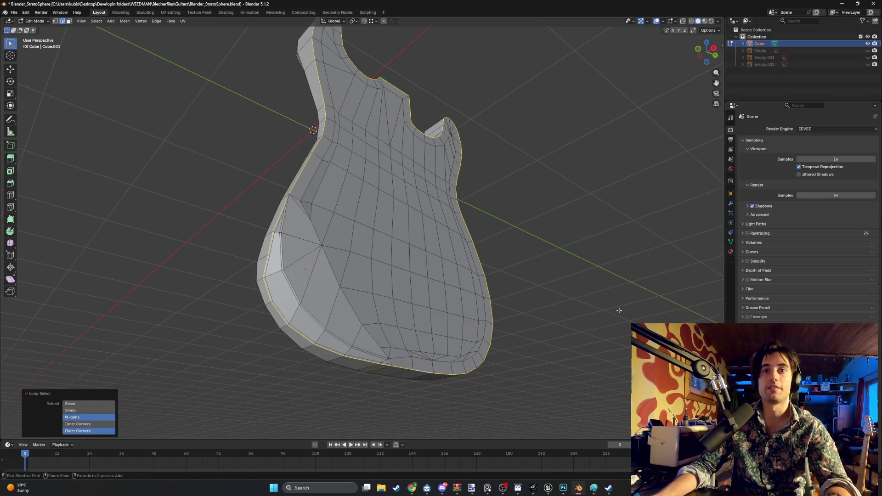
key("ctrl+z")
key("ctrl+z")
key("3")
mouse_move(618, 311)
middle_mouse_down()
mouse_move(435, 344)
mouse_move(401, 315)
mouse_move(362, 327)
mouse_move(365, 309)
mouse_move(327, 334)
middle_mouse_up()
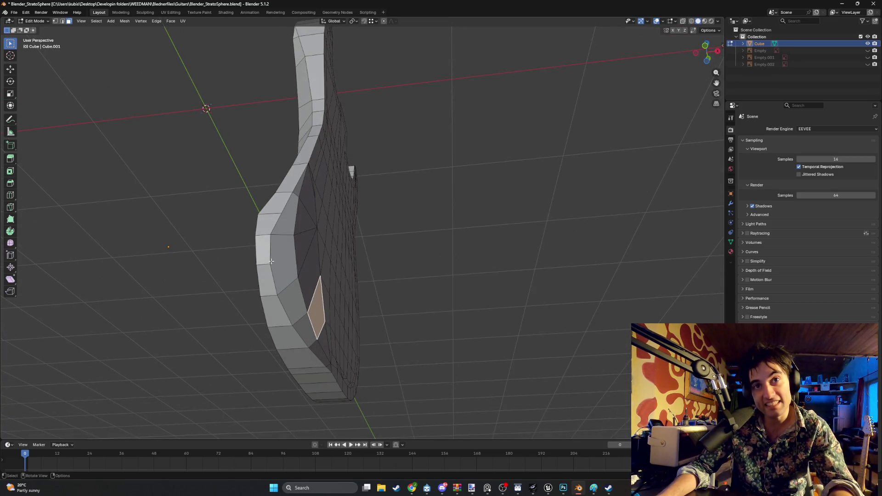
middle_click_drag(295, 221, 560, 151)
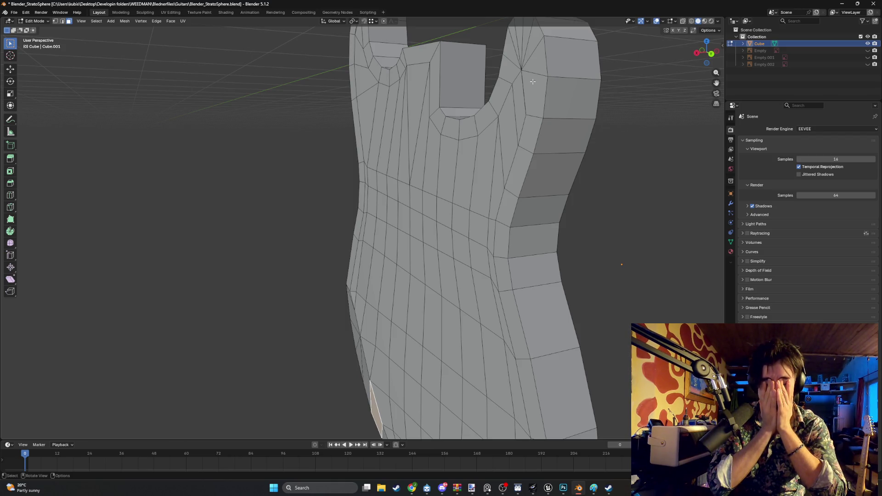
scroll(422, 128, "down", 5)
mouse_move(422, 128)
middle_mouse_down()
mouse_move(521, 132)
mouse_move(435, 219)
middle_mouse_up()
mouse_move(403, 256)
middle_mouse_down()
mouse_move(399, 240)
mouse_move(415, 248)
mouse_move(402, 258)
mouse_move(415, 258)
mouse_move(398, 259)
mouse_move(427, 257)
mouse_move(437, 246)
mouse_move(341, 136)
middle_mouse_up()
mouse_move(357, 271)
middle_mouse_down()
mouse_move(306, 261)
mouse_move(399, 278)
mouse_move(360, 252)
mouse_move(361, 272)
middle_mouse_up()
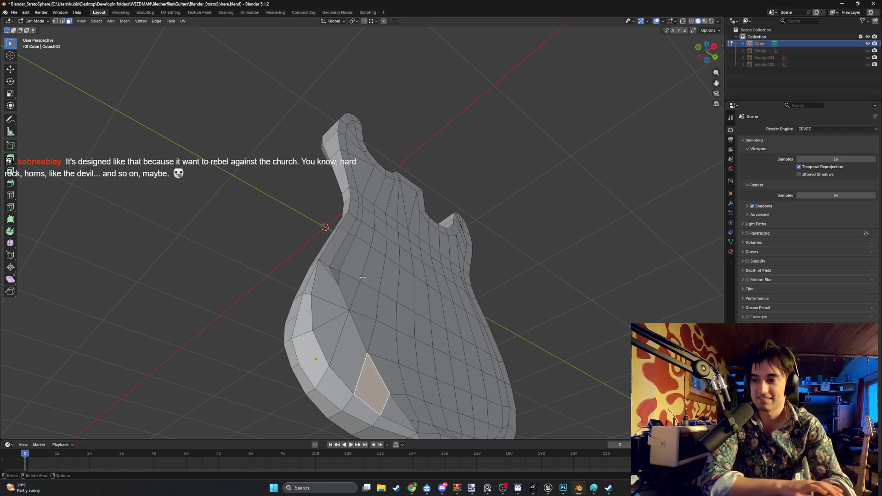
mouse_move(363, 277)
middle_mouse_down()
mouse_move(596, 304)
mouse_move(414, 342)
mouse_move(452, 309)
mouse_move(366, 298)
mouse_move(377, 300)
mouse_move(336, 257)
mouse_move(365, 294)
mouse_move(355, 313)
mouse_move(309, 317)
mouse_move(414, 311)
mouse_move(382, 287)
mouse_move(333, 311)
middle_mouse_up()
scroll(413, 343, "up", 5)
scroll(414, 342, "down", 5)
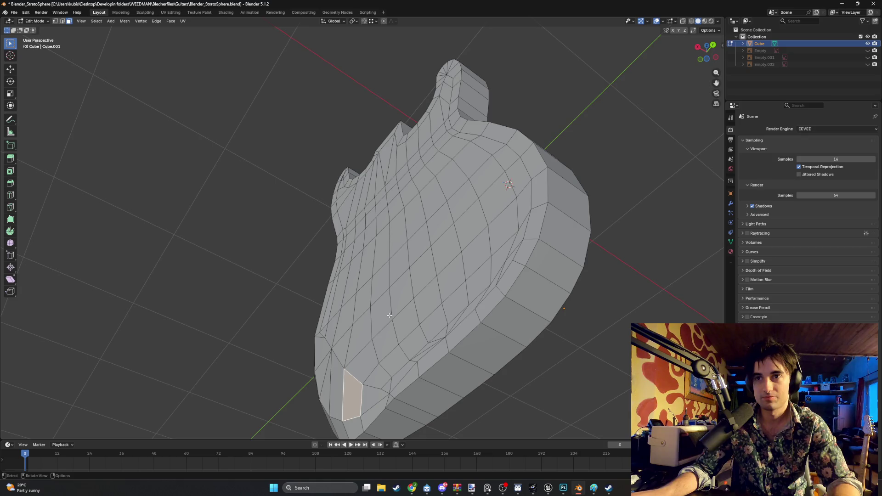
left_click(482, 327, "alt")
mouse_move(483, 328)
middle_mouse_down()
mouse_move(533, 287)
mouse_move(432, 301)
mouse_move(452, 299)
mouse_move(233, 367)
middle_mouse_up()
left_click(231, 359, "shift")
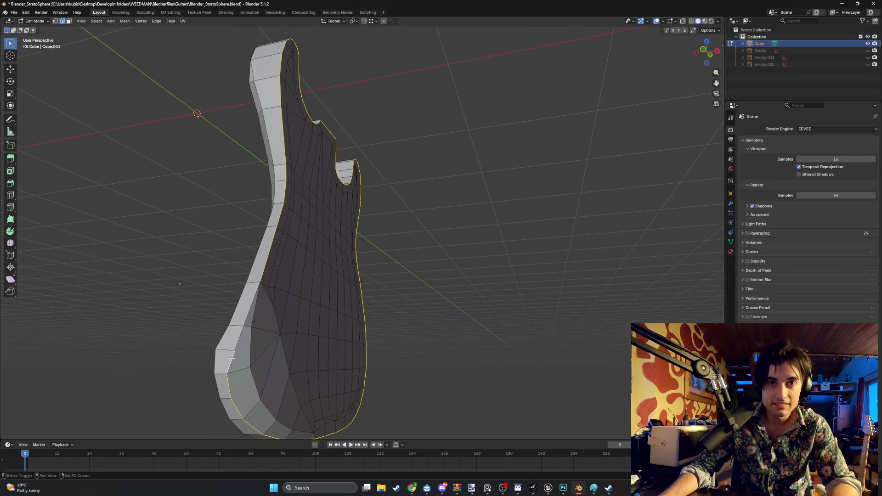
mouse_move(257, 327)
middle_mouse_down()
mouse_move(252, 321)
mouse_move(330, 305)
mouse_move(335, 282)
mouse_move(337, 311)
mouse_move(257, 271)
mouse_move(339, 281)
mouse_move(327, 282)
mouse_move(353, 265)
mouse_move(309, 277)
mouse_move(285, 309)
mouse_move(263, 367)
mouse_move(270, 382)
mouse_move(312, 364)
mouse_move(337, 321)
mouse_move(331, 295)
mouse_move(204, 202)
mouse_move(211, 240)
middle_mouse_up()
Preview the guitar body in Rendered and then Material Preview shading.
key("ctrl+Tab")
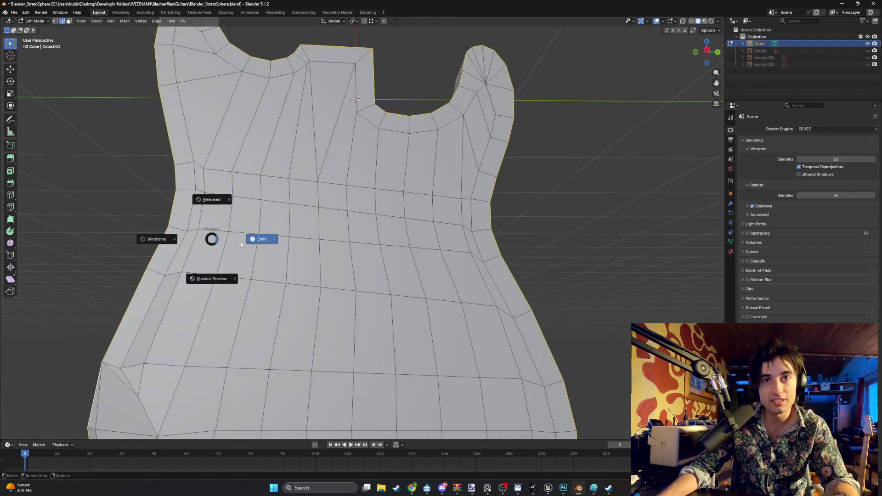
key("z")
left_click(286, 279)
mouse_move(248, 256)
middle_mouse_down()
mouse_move(291, 234)
mouse_move(267, 244)
middle_mouse_up()
key("z")
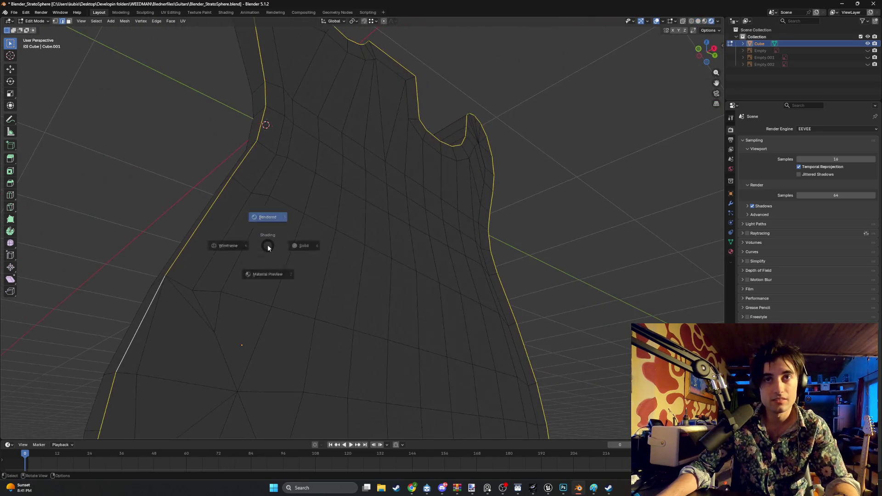
left_click(277, 277)
Return to Solid shading and start a bevel on the top outline edge loop.
mouse_move(278, 276)
middle_mouse_down()
mouse_move(337, 255)
mouse_move(334, 281)
middle_mouse_up()
key("z")
left_click(324, 270)
scroll(220, 365, "down", 6)
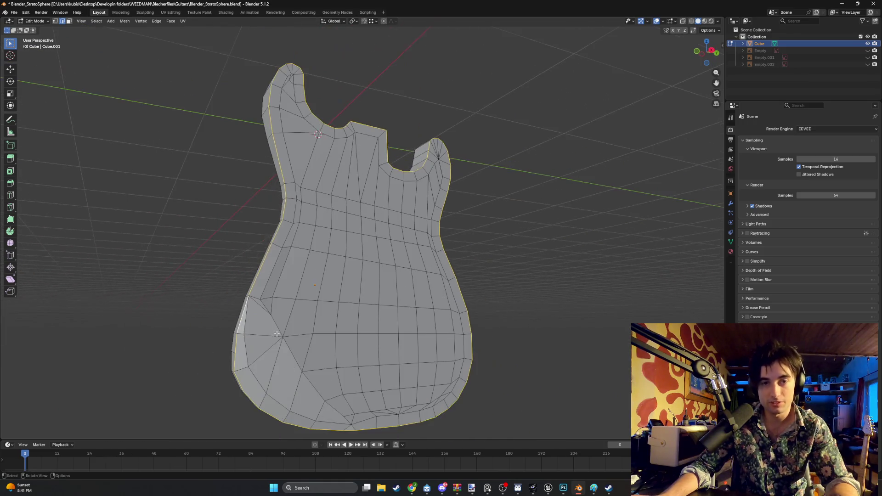
key("ctrl+b")
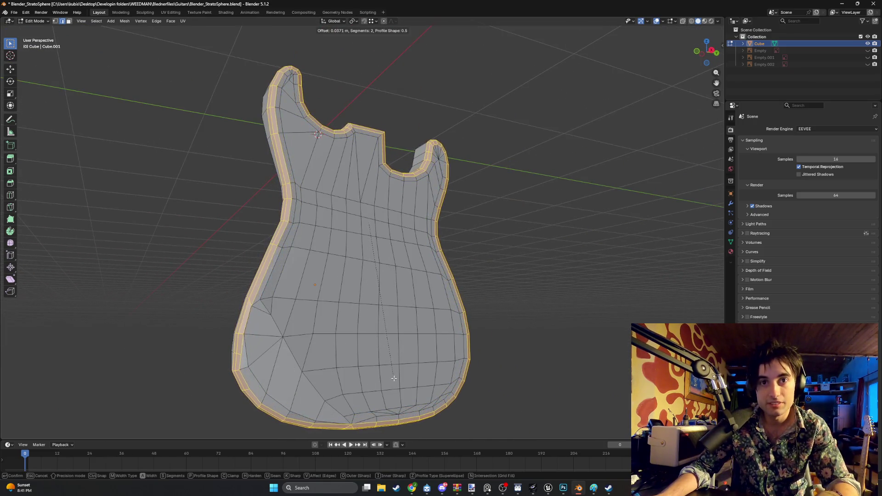
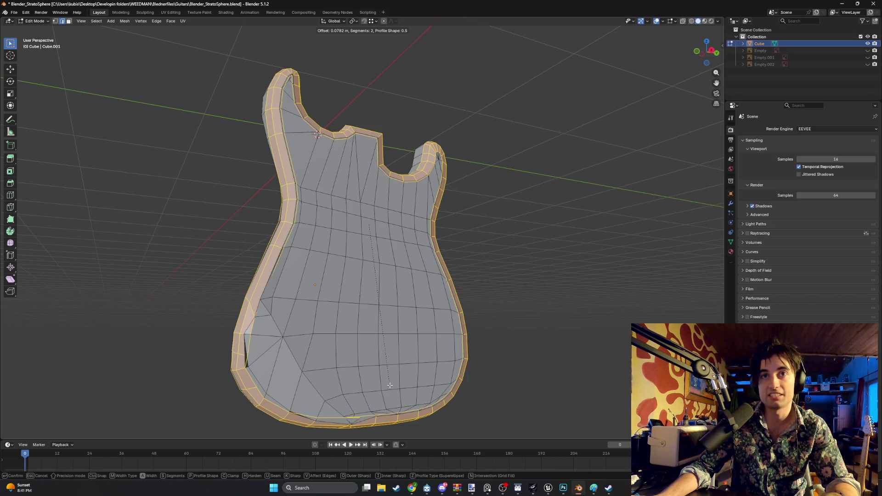
Confirm the outline bevel and move the stray side vertex into a better position.
left_click(389, 385)
mouse_move(390, 383)
middle_mouse_down()
mouse_move(402, 328)
mouse_move(385, 317)
mouse_move(398, 288)
mouse_move(384, 307)
mouse_move(386, 345)
mouse_move(356, 320)
mouse_move(367, 308)
mouse_move(368, 323)
middle_mouse_up()
left_click(386, 274)
key("1")
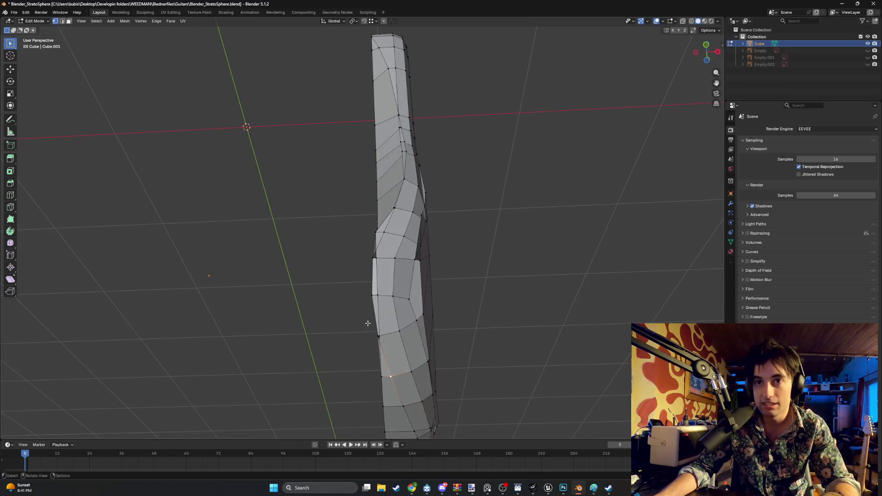
key("g")
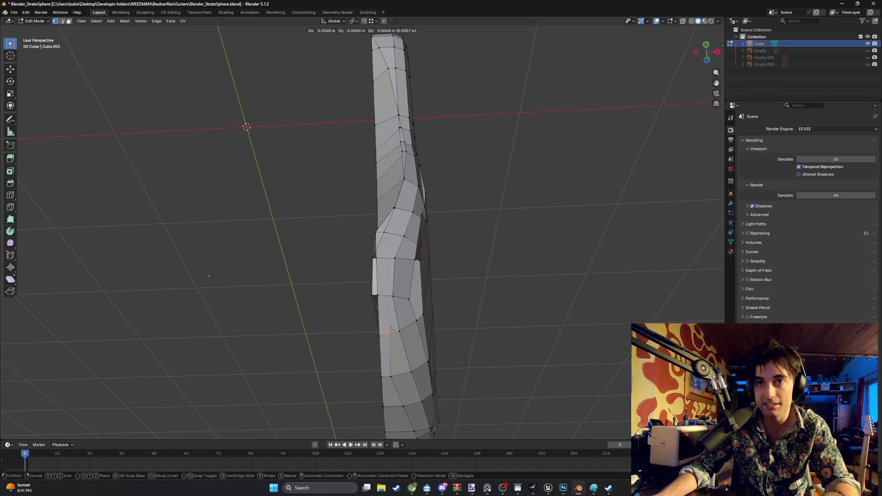
left_click(392, 329)
Orbit and zoom around the guitar body to check the bevelled contour.
scroll(399, 291, "down", 4)
middle_click_drag(400, 291, 337, 303)
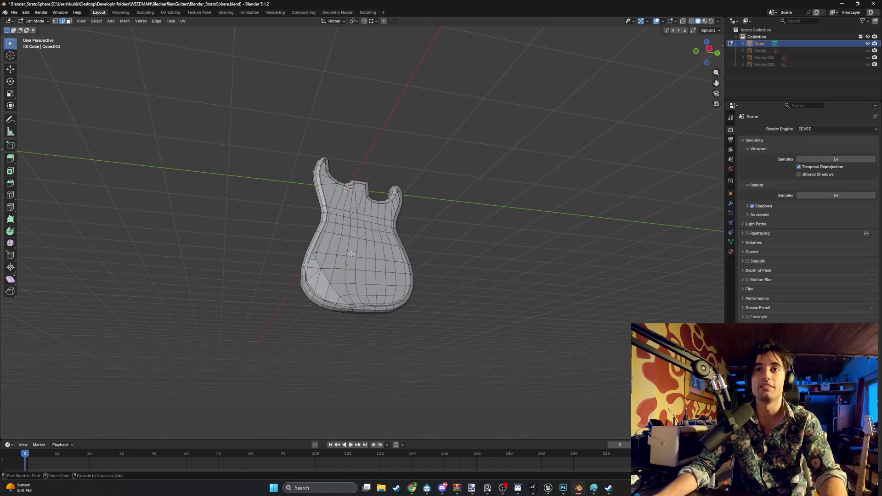
middle_click_drag(359, 243, 413, 187)
scroll(345, 264, "up", 5)
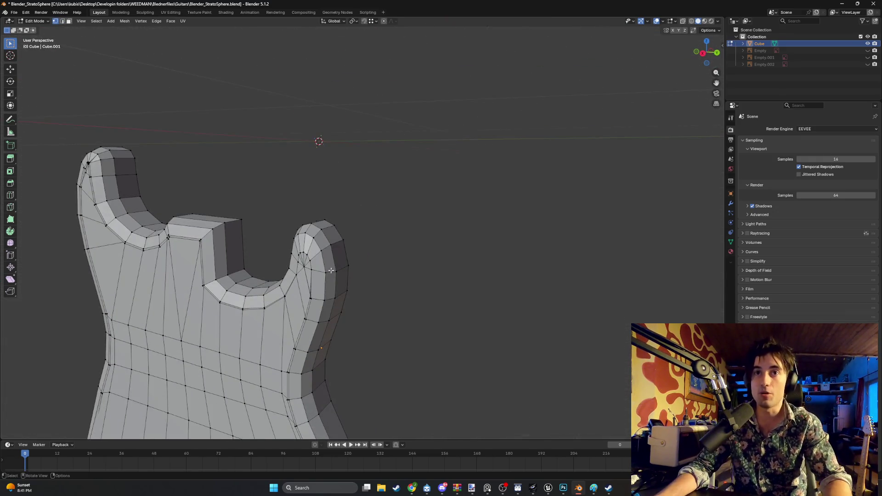
middle_click_drag(327, 245, 362, 256)
middle_click_drag(385, 287, 269, 316)
scroll(349, 294, "down", 6)
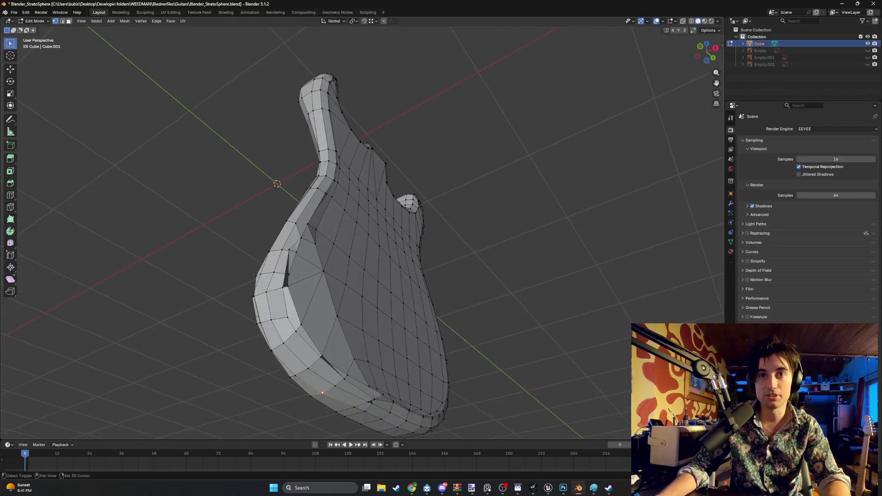
scroll(269, 317, "up", 2)
key("2")
left_click(301, 264, "alt")
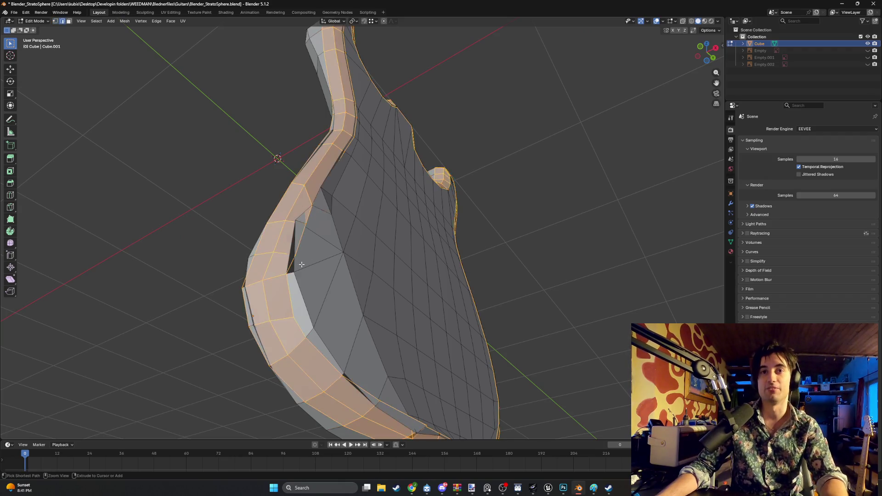
scroll(304, 263, "down", 3)
mouse_move(307, 262)
middle_mouse_down()
mouse_move(452, 268)
mouse_move(424, 275)
mouse_move(275, 270)
middle_mouse_up()
scroll(255, 268, "up", 3)
scroll(255, 269, "up", 3)
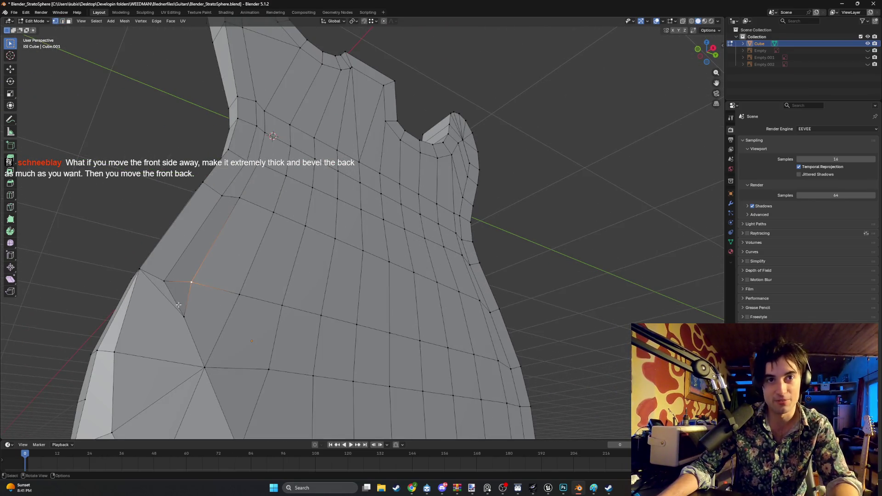
scroll(178, 304, "down", 5)
mouse_move(206, 294)
middle_mouse_down()
mouse_move(327, 273)
mouse_move(364, 287)
mouse_move(348, 284)
middle_mouse_up()
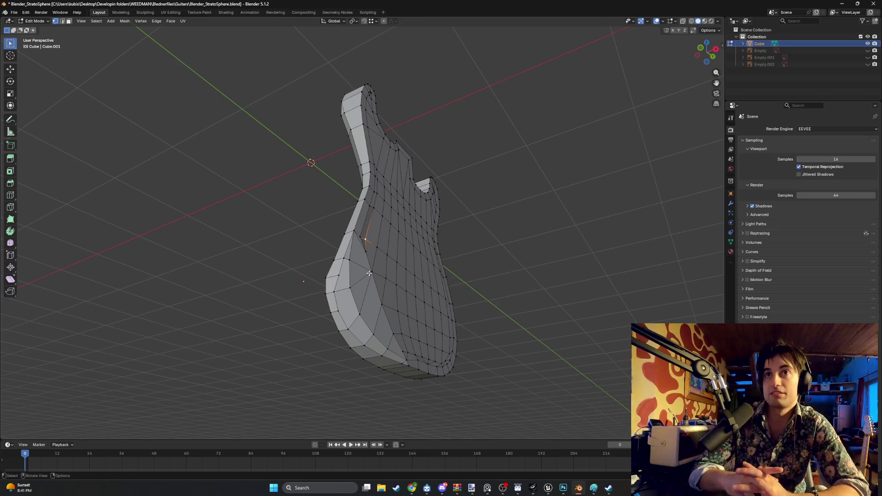
mouse_move(363, 287)
middle_mouse_down()
mouse_move(358, 268)
mouse_move(380, 261)
mouse_move(210, 252)
mouse_move(236, 289)
mouse_move(300, 250)
mouse_move(331, 257)
mouse_move(401, 228)
middle_mouse_up()
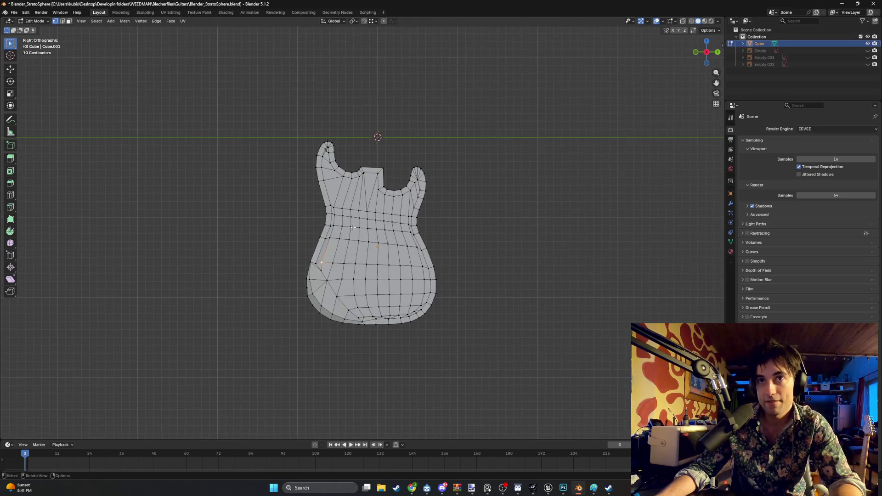
middle_click_drag(353, 228, 396, 231)
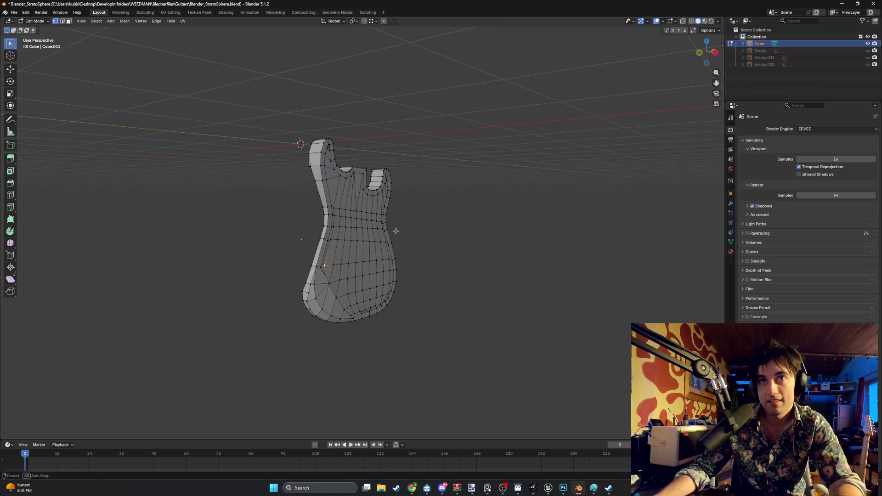
scroll(395, 231, "up", 2)
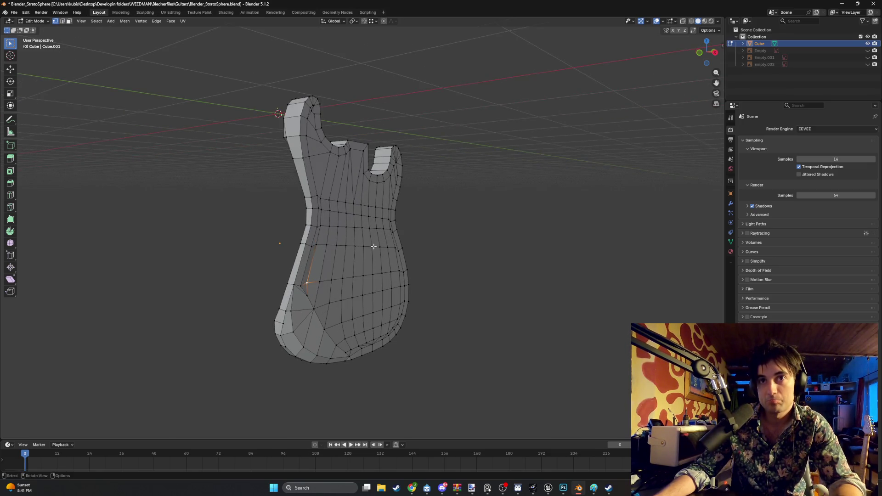
middle_click_drag(370, 250, 393, 216)
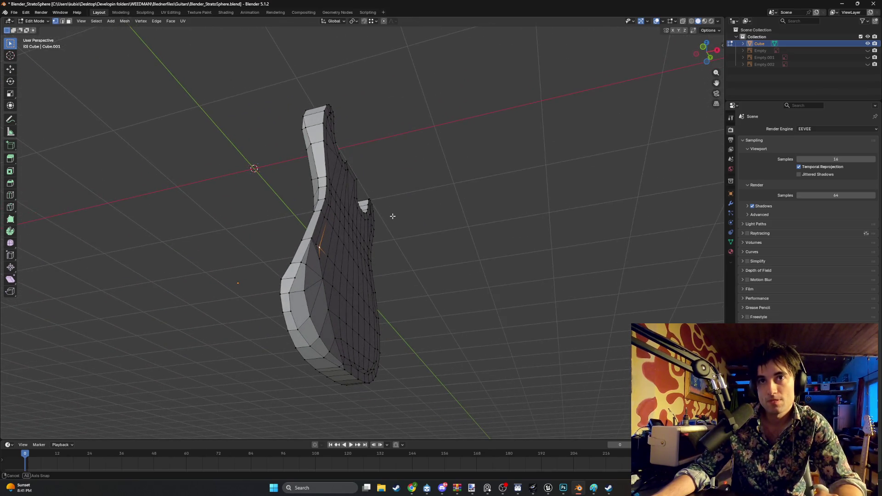
scroll(360, 235, "up", 4)
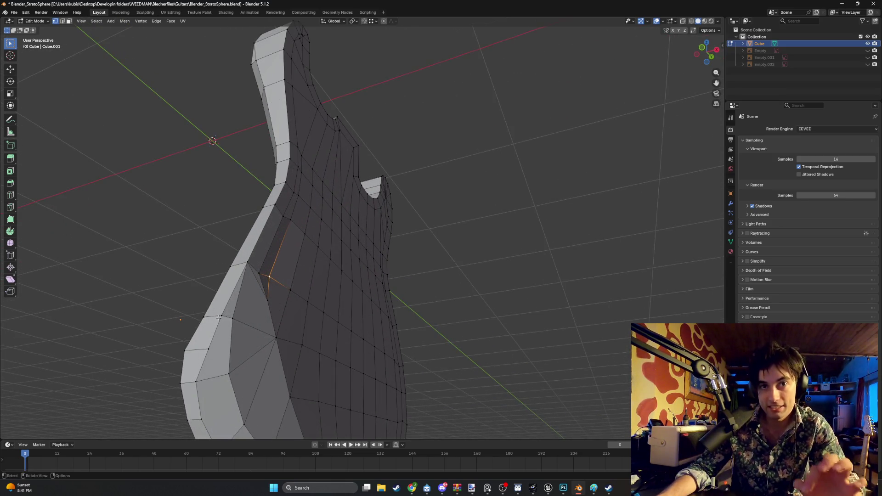
mouse_move(218, 317)
middle_mouse_down()
mouse_move(366, 240)
mouse_move(430, 248)
middle_mouse_up()
scroll(429, 247, "up", 3)
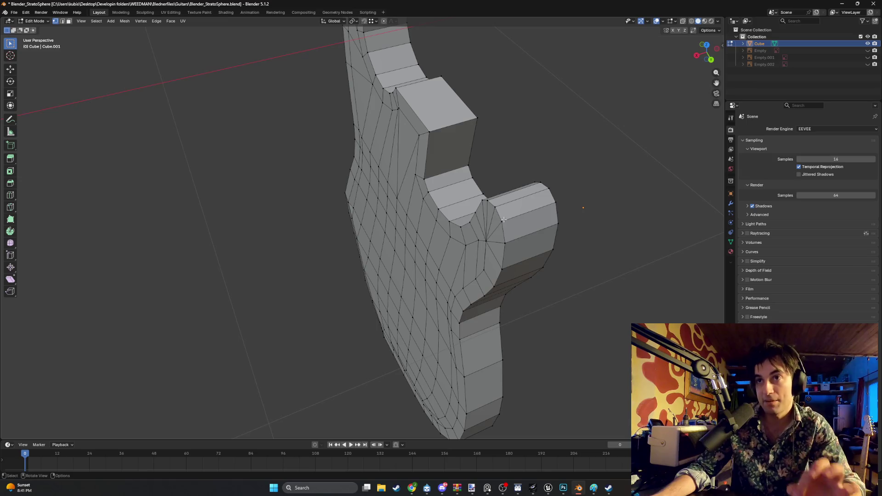
scroll(500, 222, "down", 3)
middle_click_drag(500, 222, 484, 231)
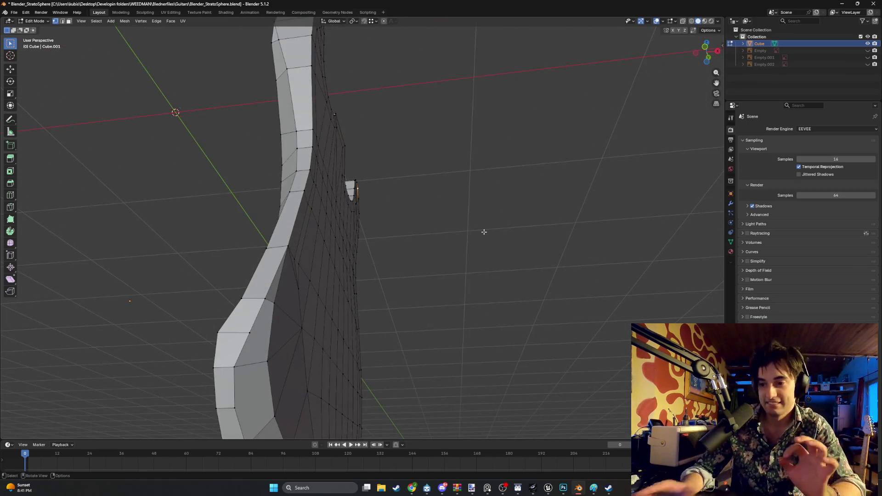
middle_click_drag(324, 278, 310, 285)
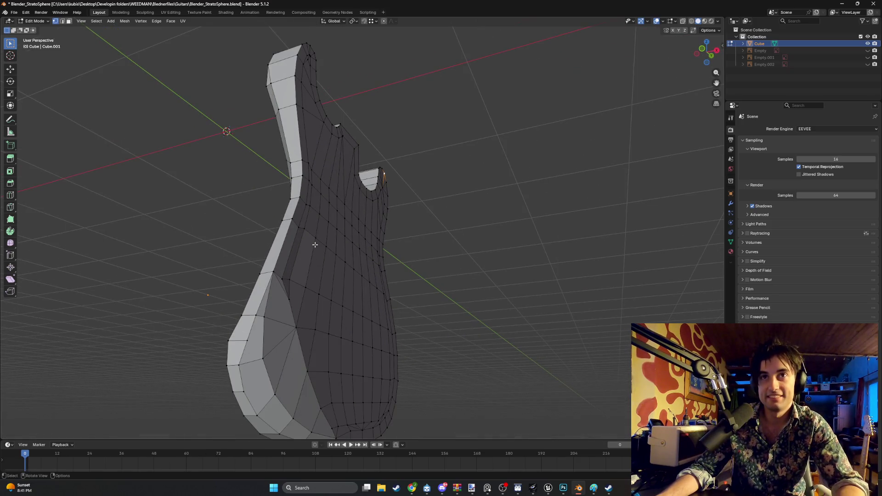
mouse_move(314, 244)
middle_mouse_down()
mouse_move(309, 273)
mouse_move(276, 300)
mouse_move(321, 302)
mouse_move(333, 298)
mouse_move(328, 257)
mouse_move(326, 299)
mouse_move(317, 267)
mouse_move(252, 265)
mouse_move(272, 244)
mouse_move(289, 250)
mouse_move(248, 263)
middle_mouse_up()
Try triangulating the waist face and adding a loop cut, undoing both.
key("3")
left_click(313, 304)
key("ctrl+t")
key("ctrl+z")
key("ctrl+r")
left_click(329, 258)
key("ctrl+z")
Delete the thin sliver face on the body's side.
left_click(324, 285)
left_click(299, 239)
scroll(264, 274, "up", 2)
key("x")
left_click(253, 273)
Fill the upper part of the hole with a new quad between its opposite edges.
scroll(210, 260, "up", 4)
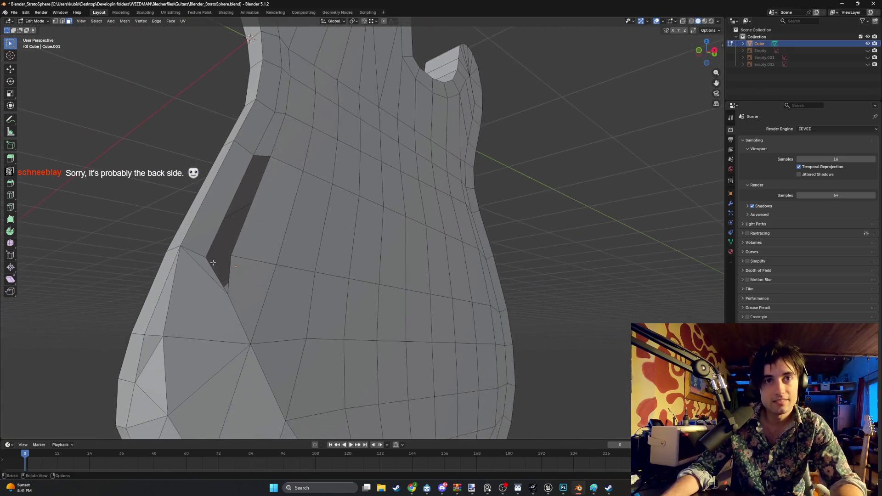
left_click(90, 280)
left_click(142, 274, "shift")
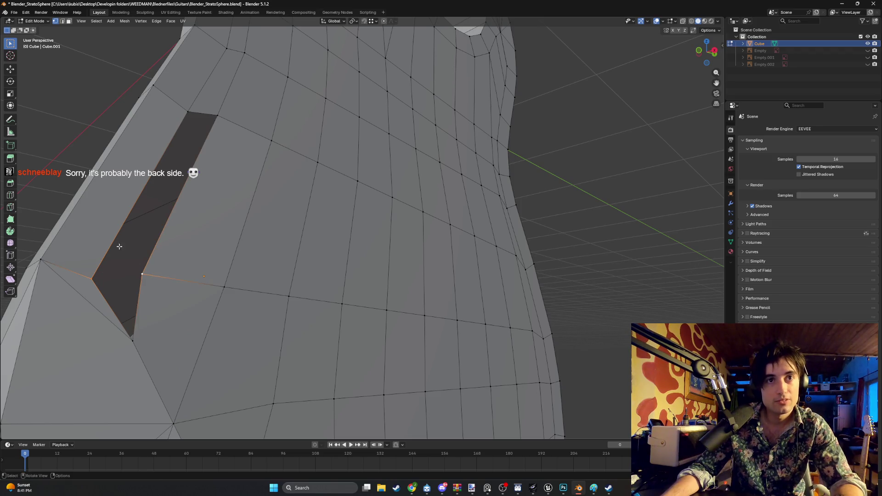
key("alt+a")
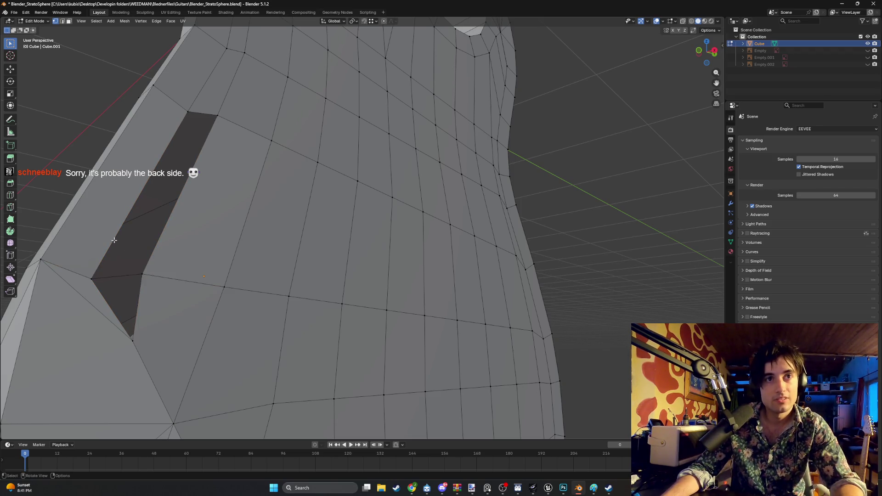
left_click(115, 240)
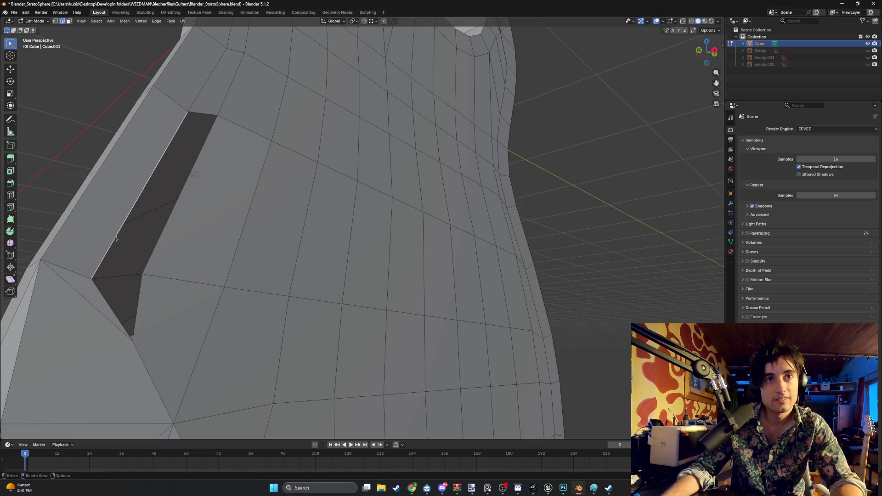
left_click(160, 237, "shift")
key("f")
key("alt+a")
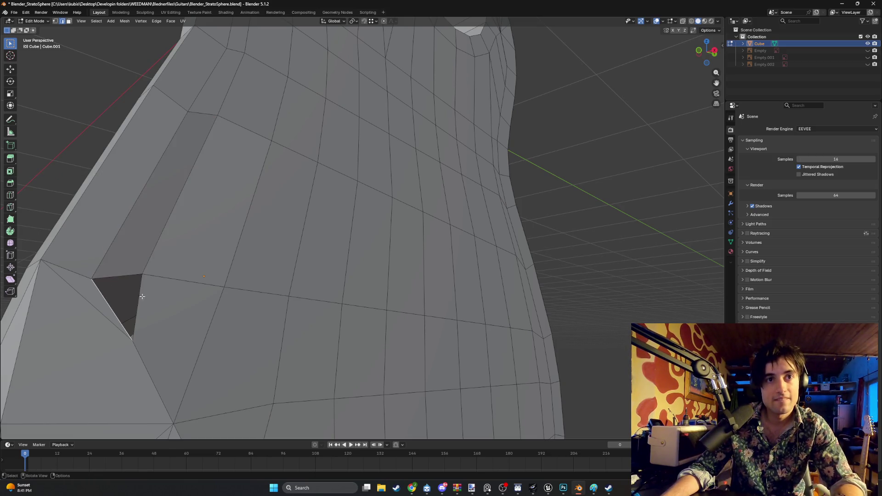
Fill the remaining triangular gap with a face and inspect the repaired side.
left_click(141, 294)
key("f")
mouse_move(179, 278)
middle_mouse_down()
mouse_move(205, 290)
mouse_move(181, 282)
mouse_move(184, 292)
mouse_move(188, 280)
mouse_move(175, 275)
mouse_move(210, 275)
mouse_move(196, 268)
mouse_move(377, 285)
mouse_move(296, 246)
mouse_move(267, 246)
mouse_move(268, 191)
mouse_move(288, 197)
mouse_move(291, 227)
mouse_move(210, 260)
mouse_move(301, 269)
middle_mouse_up()
scroll(303, 271, "up", 6)
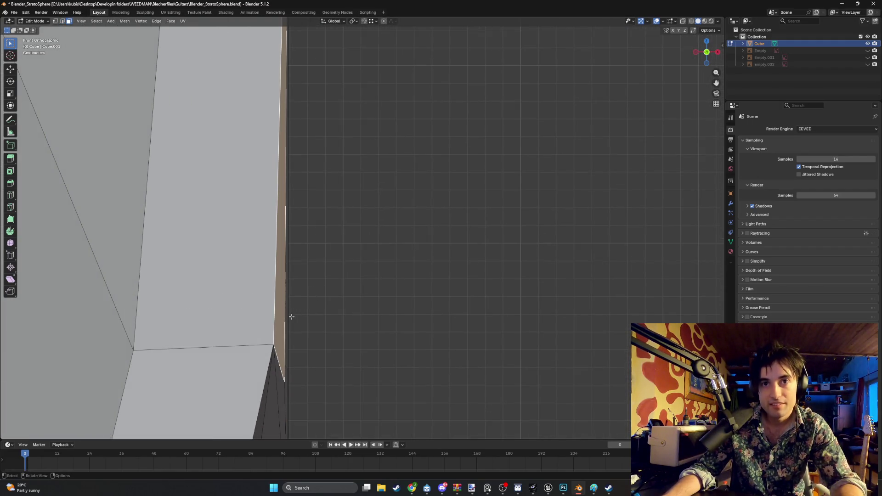
Orbit around the repaired guitar body, then switch to the browser playing YouTube.
mouse_move(309, 299)
middle_mouse_down()
mouse_move(279, 307)
mouse_move(221, 287)
mouse_move(222, 243)
middle_mouse_up()
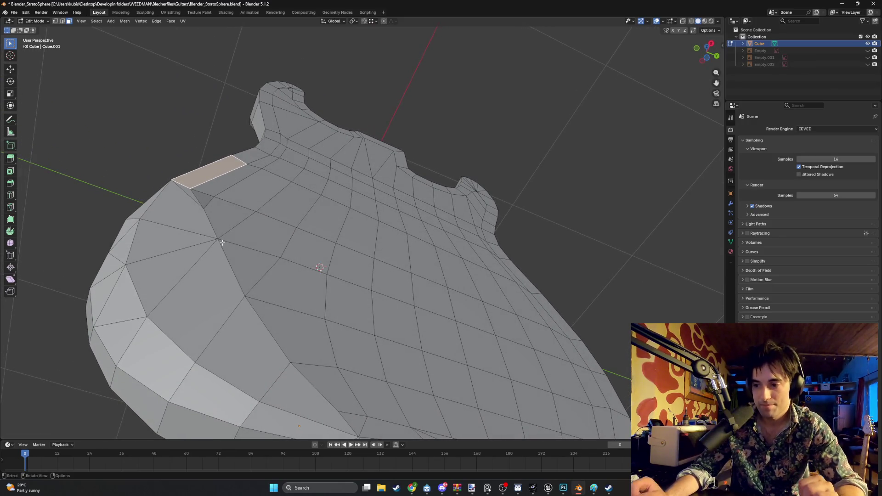
mouse_move(208, 186)
middle_mouse_down()
mouse_move(341, 229)
mouse_move(377, 189)
middle_mouse_up()
middle_click_drag(456, 195, 423, 204)
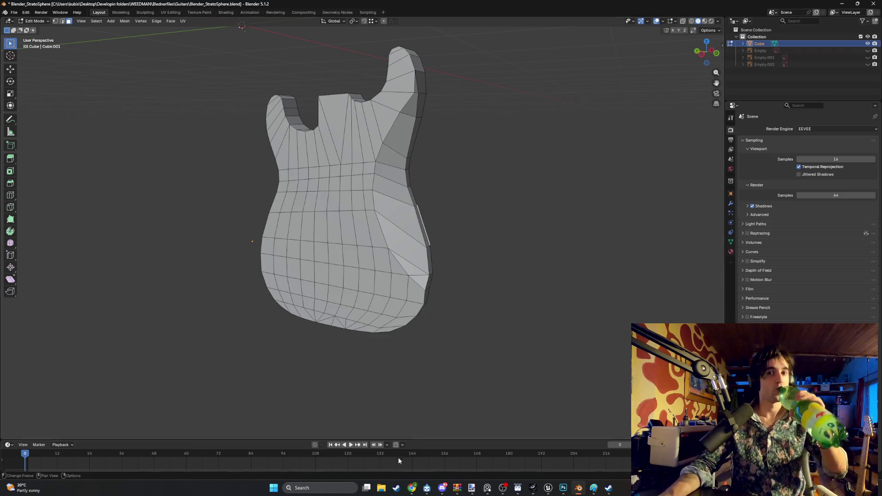
key("alt+Tab")
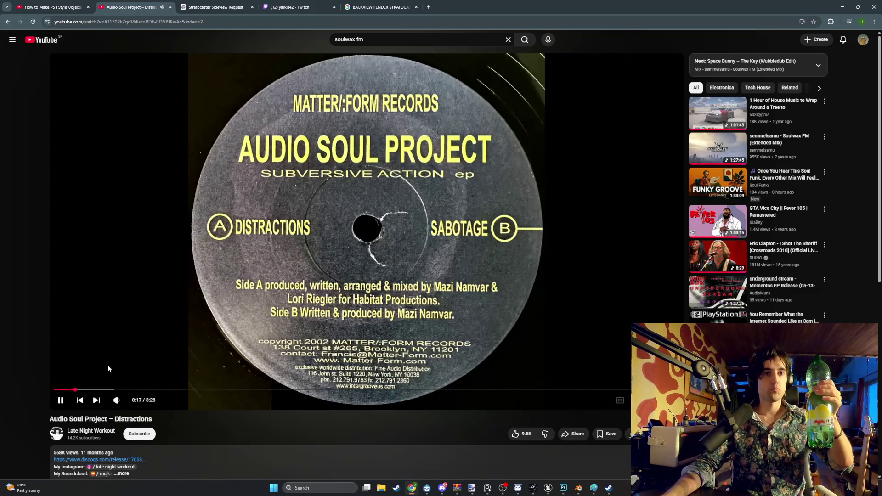
Return YouTube to the previous Soulwax FM mix and minimise the browser back to Blender.
left_click(186, 323)
left_click(188, 322)
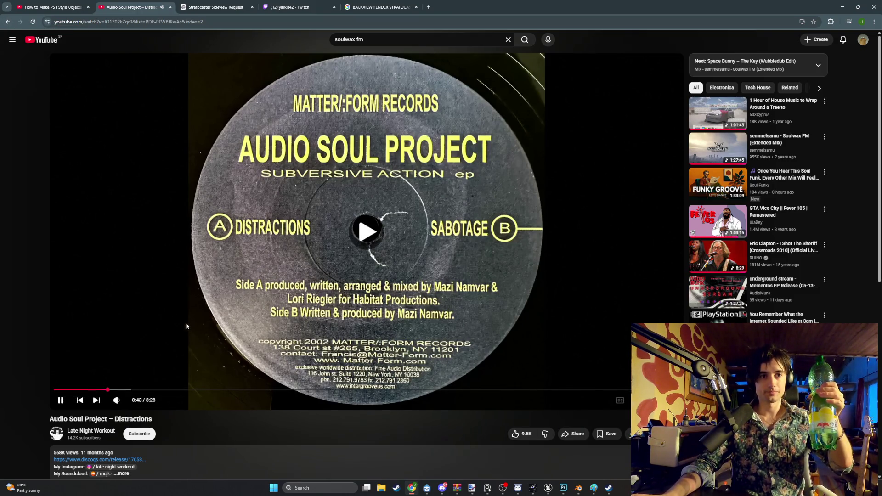
left_click(196, 390)
left_click(9, 23)
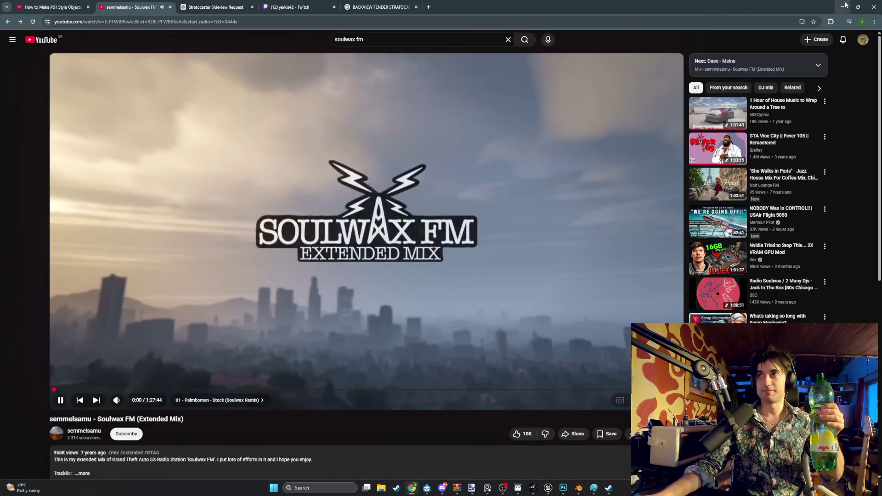
left_click(845, 5)
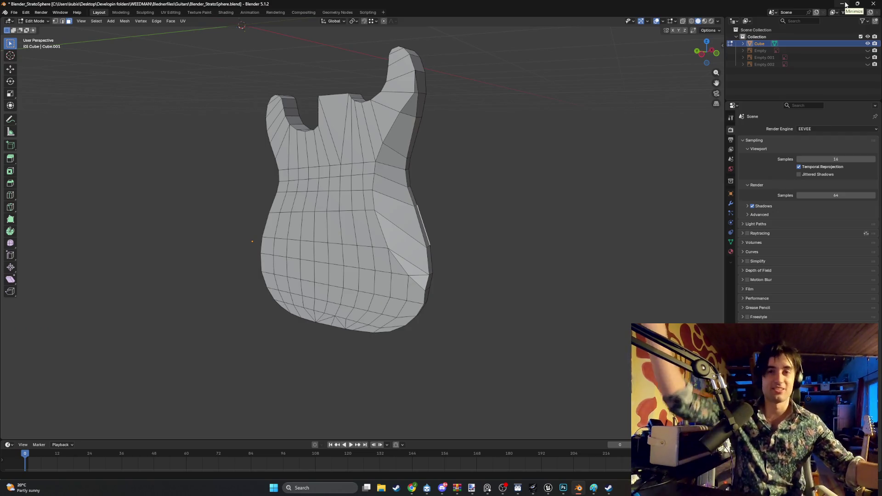
mouse_move(525, 174)
middle_mouse_down()
mouse_move(358, 177)
mouse_move(342, 197)
mouse_move(368, 178)
middle_mouse_up()
scroll(367, 179, "up", 3)
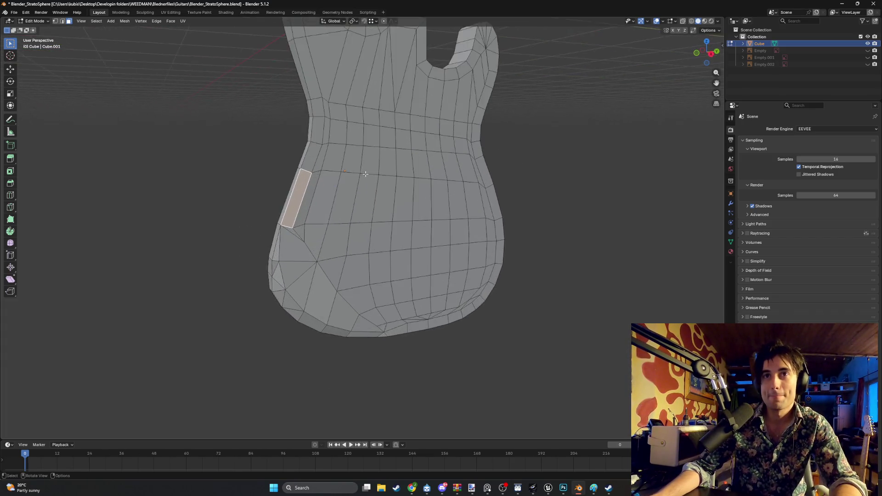
scroll(331, 172, "down", 4)
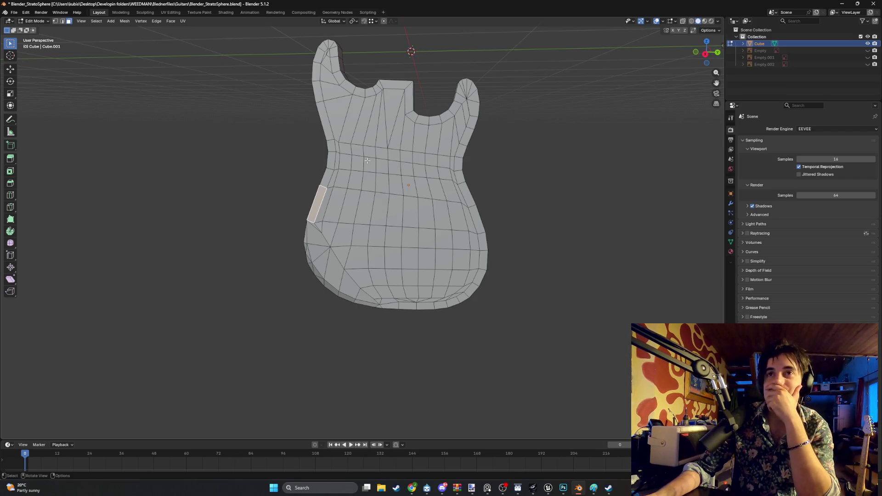
scroll(471, 101, "up", 2)
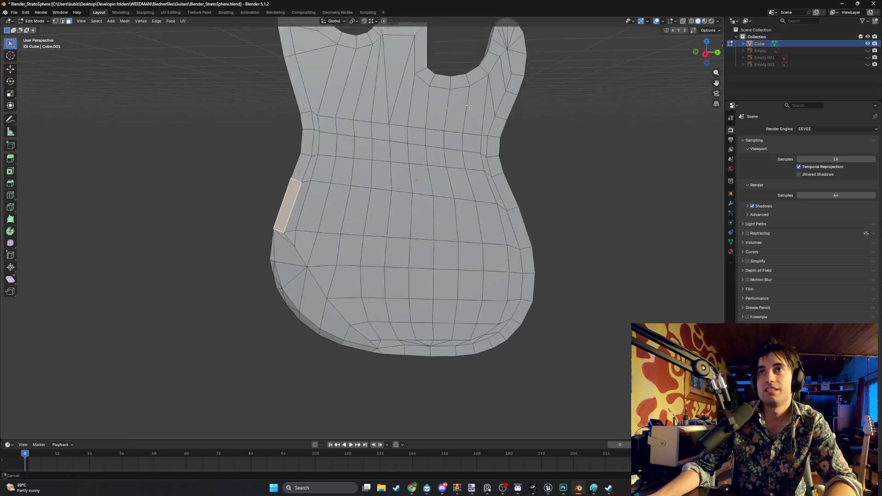
middle_click_drag(471, 101, 403, 139)
scroll(402, 140, "down", 1)
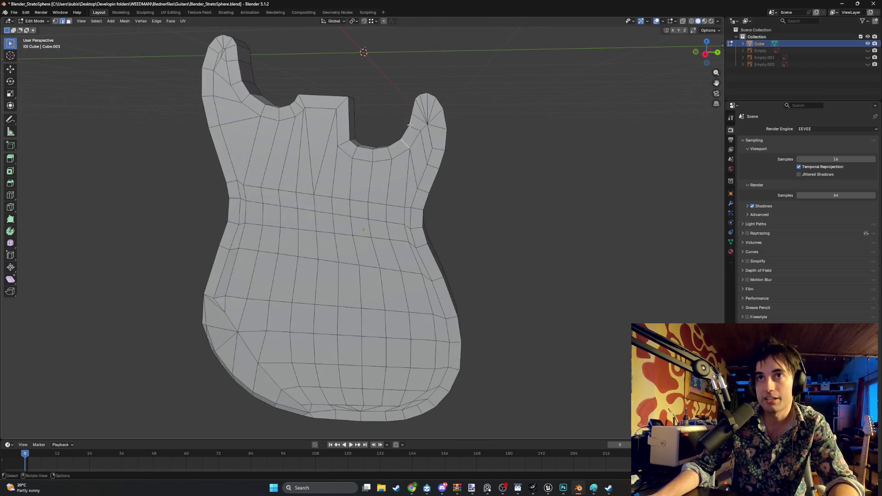
scroll(406, 134, "up", 3)
scroll(406, 148, "down", 1)
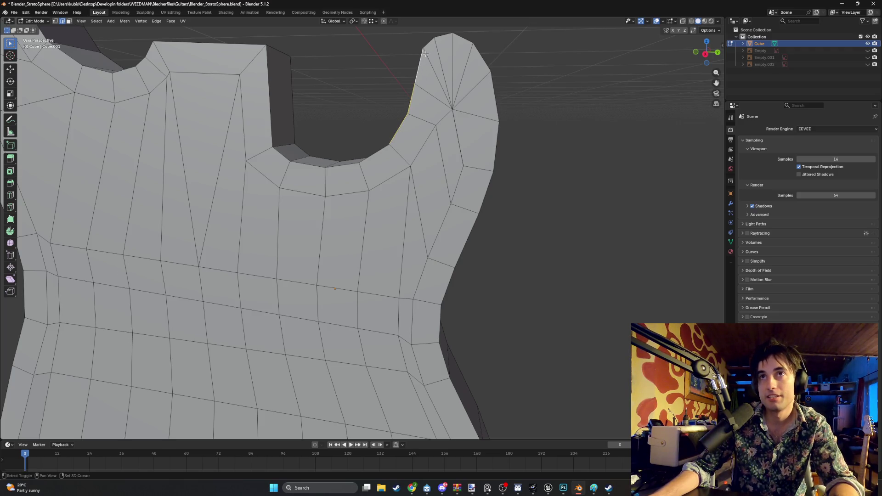
mouse_move(432, 41)
middle_mouse_down()
mouse_move(486, 63)
mouse_move(395, 75)
middle_mouse_up()
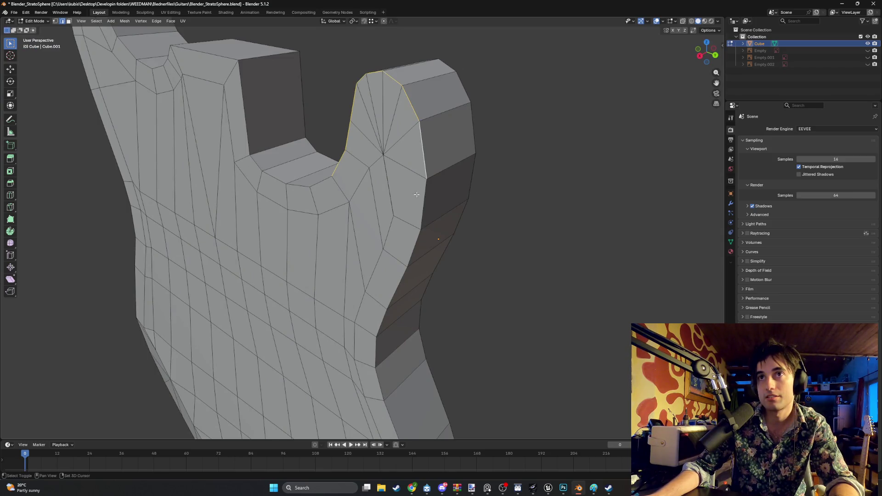
mouse_move(411, 234)
middle_mouse_down()
mouse_move(410, 220)
mouse_move(557, 185)
middle_mouse_up()
Bevel the selected upper-horn rim edges with three segments.
key("b")
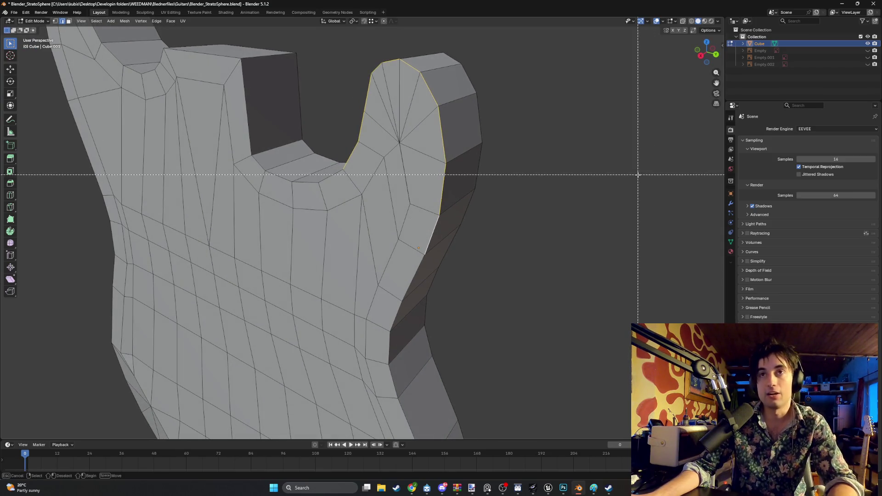
key("Escape")
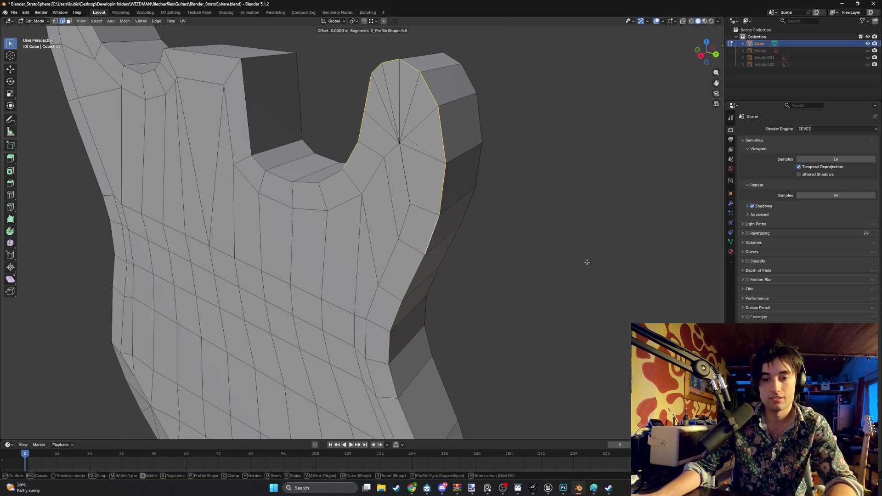
key("ctrl+b")
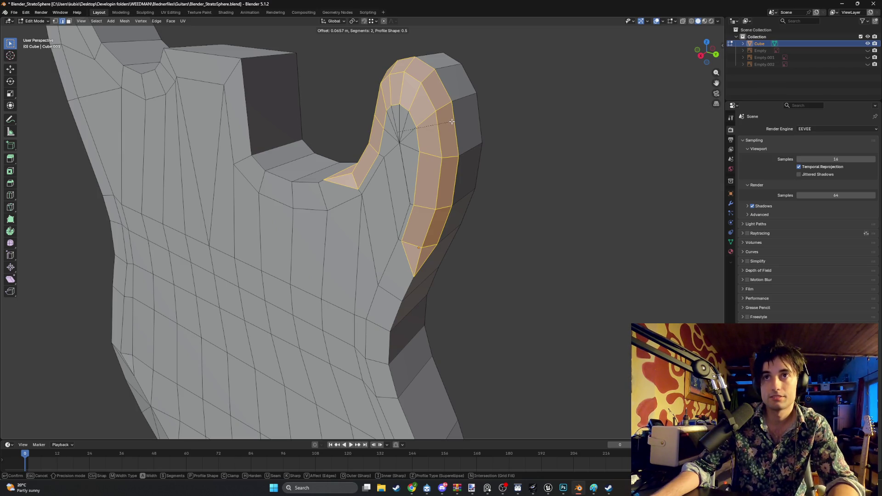
scroll(452, 122, "up", 1)
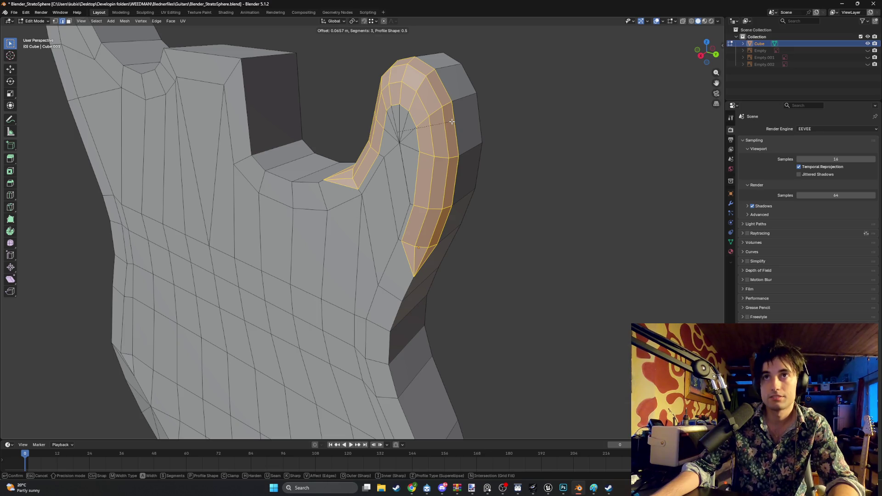
left_click(452, 122)
Select two edges on the body's right side and bevel them.
middle_click_drag(421, 248, 424, 202)
left_click(403, 204)
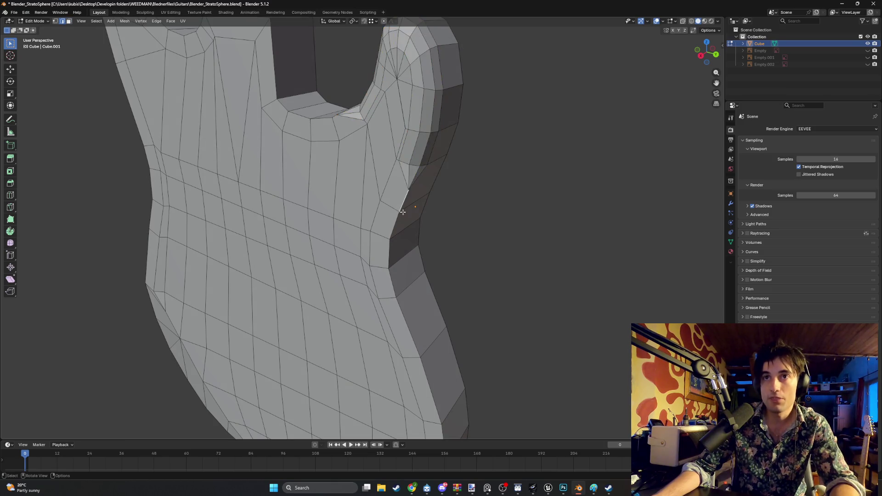
left_click(403, 316, "shift")
key("ctrl+b")
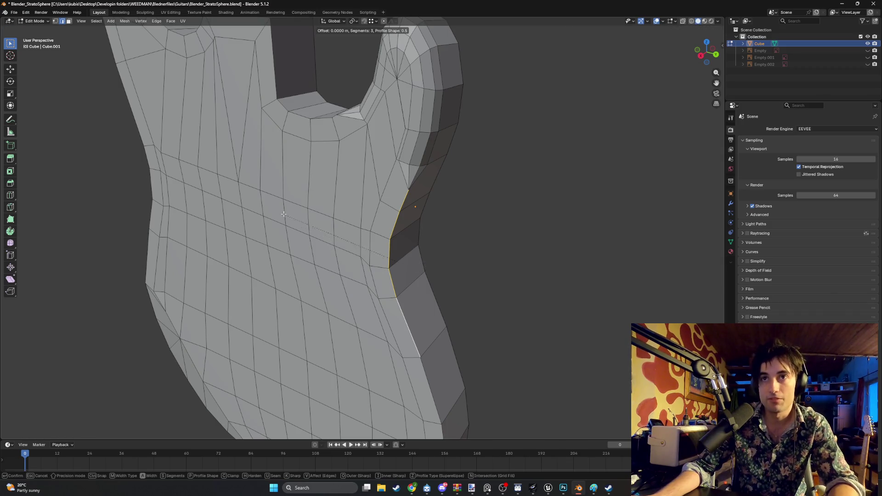
left_click(443, 77)
Clear the selection and pick the strip of faces along the right horn.
mouse_move(448, 66)
middle_mouse_down()
mouse_move(405, 53)
mouse_move(356, 186)
mouse_move(389, 164)
mouse_move(449, 181)
mouse_move(453, 232)
mouse_move(262, 206)
mouse_move(244, 144)
mouse_move(270, 122)
mouse_move(299, 138)
mouse_move(291, 176)
mouse_move(236, 207)
mouse_move(299, 216)
mouse_move(300, 232)
mouse_move(224, 217)
mouse_move(222, 257)
mouse_move(252, 276)
middle_mouse_up()
scroll(380, 223, "up", 6)
key("alt+a")
scroll(287, 177, "down", 3)
left_click(299, 214, "ctrl")
scroll(252, 276, "up", 3)
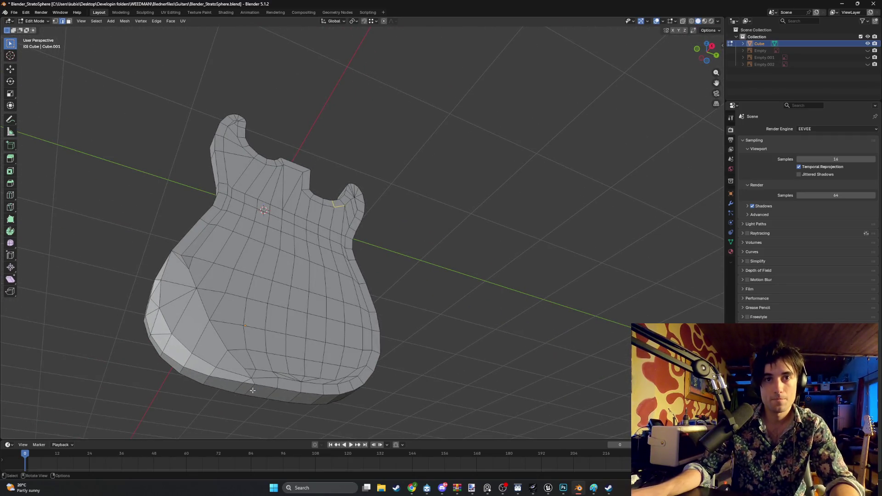
Loop-select the body's front outline, add the missing side edge, and start a bevel on it.
middle_click_drag(246, 381, 276, 390)
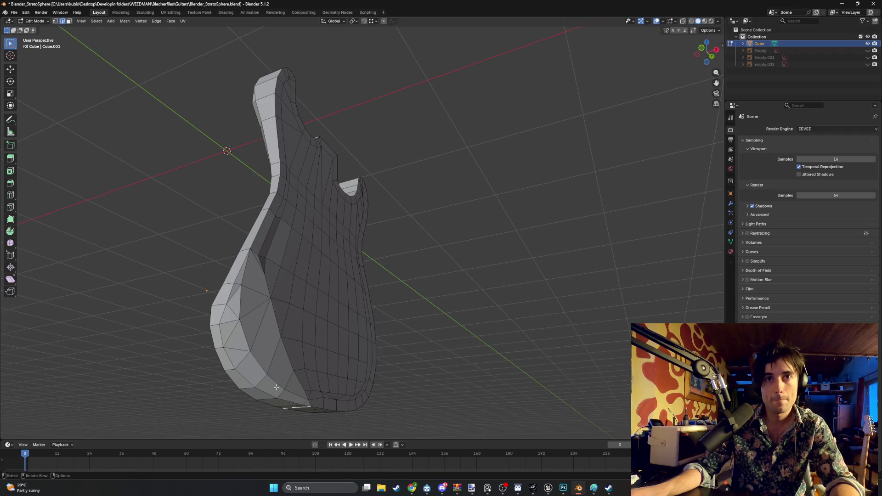
middle_click_drag(321, 356, 309, 343)
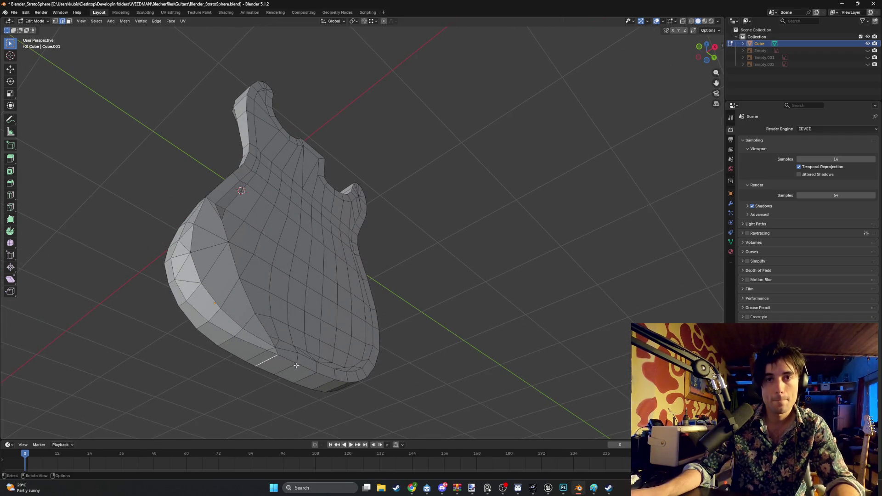
left_click(281, 357, "alt+shift")
mouse_move(281, 357)
middle_mouse_down()
mouse_move(248, 317)
mouse_move(264, 315)
mouse_move(230, 315)
middle_mouse_up()
scroll(258, 321, "up", 3)
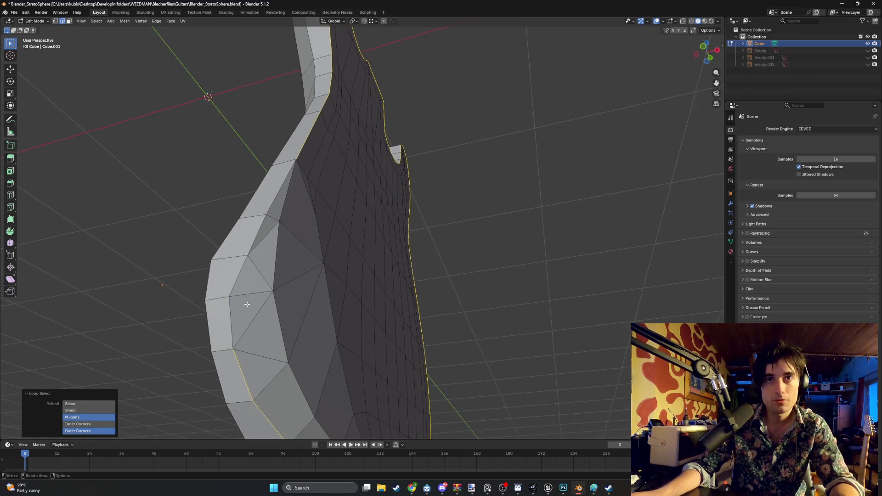
left_click(230, 315, "shift")
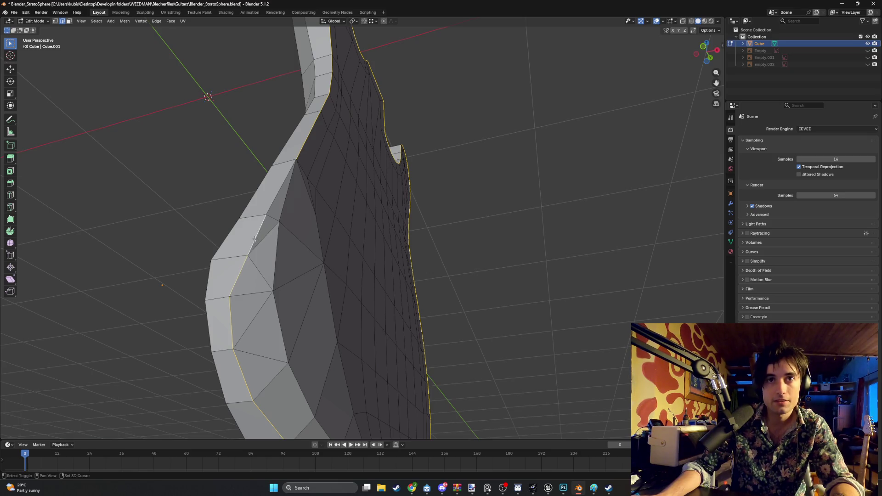
scroll(270, 203, "down", 3)
middle_click_drag(271, 203, 276, 228)
key("ctrl+b")
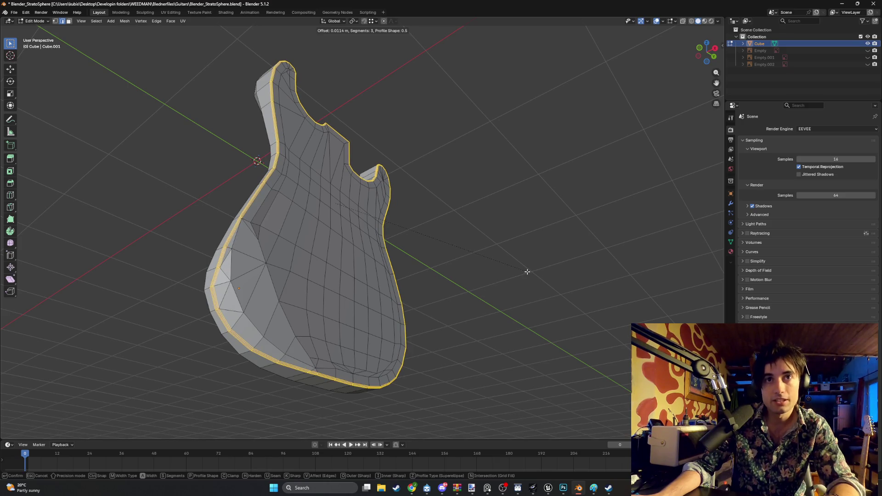
key("0")
key("BackSpace")
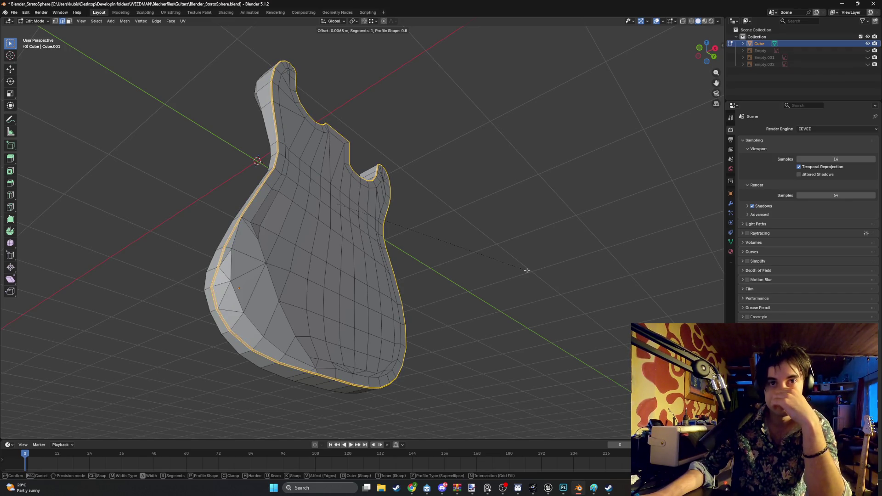
key("Escape")
mouse_move(411, 323)
middle_mouse_down()
mouse_move(459, 276)
mouse_move(368, 317)
mouse_move(258, 317)
mouse_move(438, 321)
mouse_move(445, 335)
mouse_move(404, 291)
mouse_move(322, 317)
mouse_move(207, 322)
mouse_move(433, 318)
mouse_move(387, 315)
middle_mouse_up()
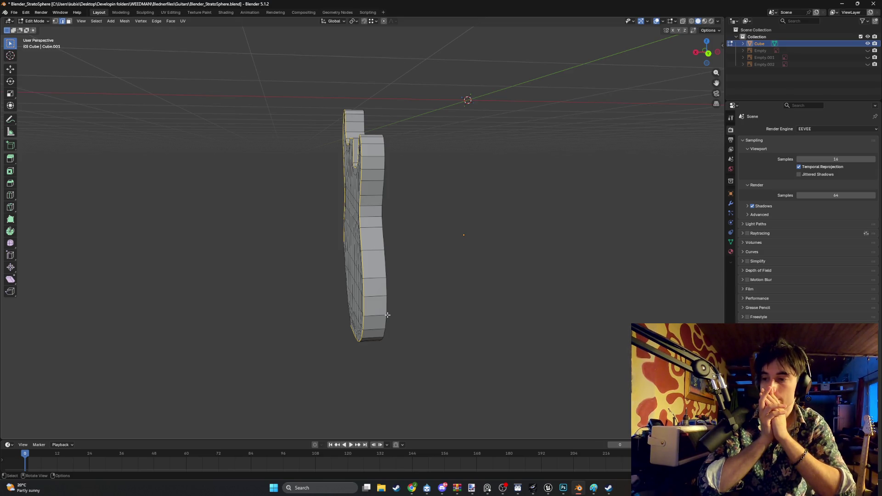
mouse_move(309, 257)
middle_mouse_down()
mouse_move(357, 216)
mouse_move(275, 253)
mouse_move(326, 238)
middle_mouse_up()
key("ctrl+b")
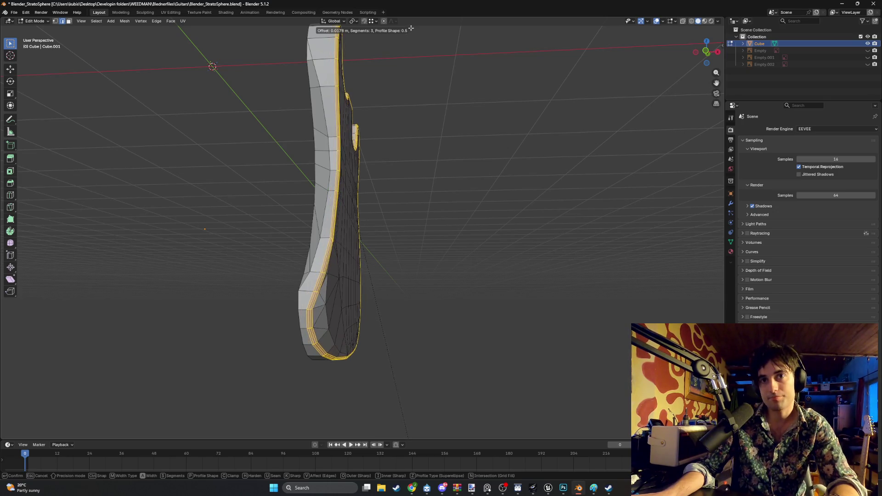
right_click(412, 27)
middle_click_drag(427, 248, 436, 270)
key("3")
Box-select all of the body's faces from the side orthographic view.
left_click(472, 274)
key("KP_1")
key("ctrl+KP_3")
mouse_move(637, 416)
left_mouse_down()
mouse_move(533, 216)
mouse_move(243, 28)
left_mouse_up()
middle_click_drag(242, 28, 394, 160)
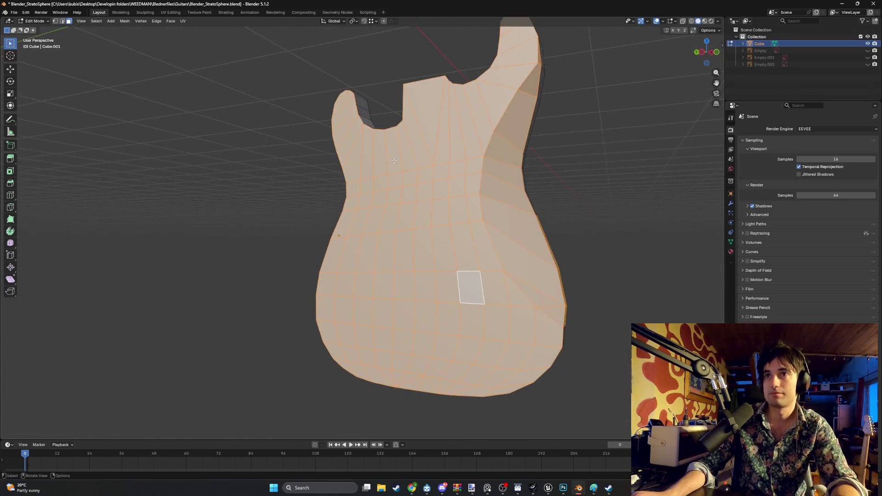
mouse_move(642, 164)
middle_mouse_down()
mouse_move(621, 167)
mouse_move(590, 143)
mouse_move(546, 140)
middle_mouse_up()
key("i")
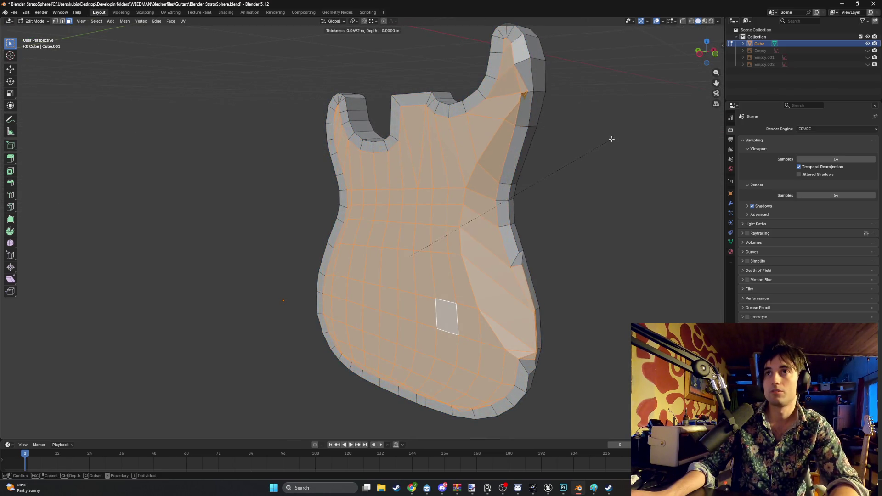
key("Escape")
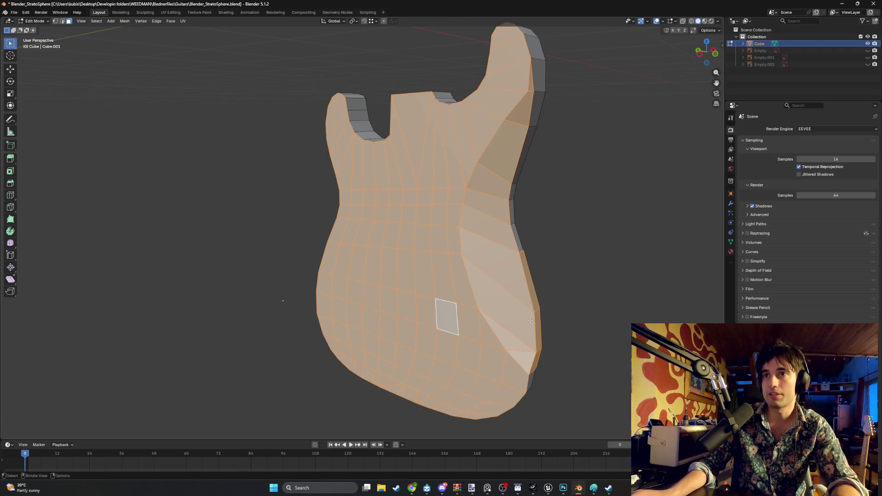
Deselect the eight faces of the bevelled strip along the right side.
left_click(536, 360, "shift")
left_click(538, 328, "shift")
left_click(530, 283, "shift")
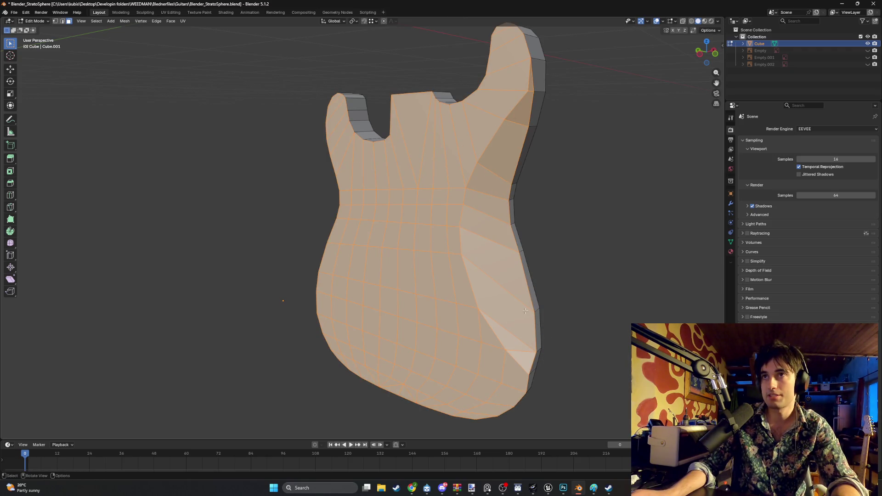
left_click(498, 251, "shift")
left_click(489, 205, "shift")
left_click(492, 182, "shift")
left_click(503, 152, "shift")
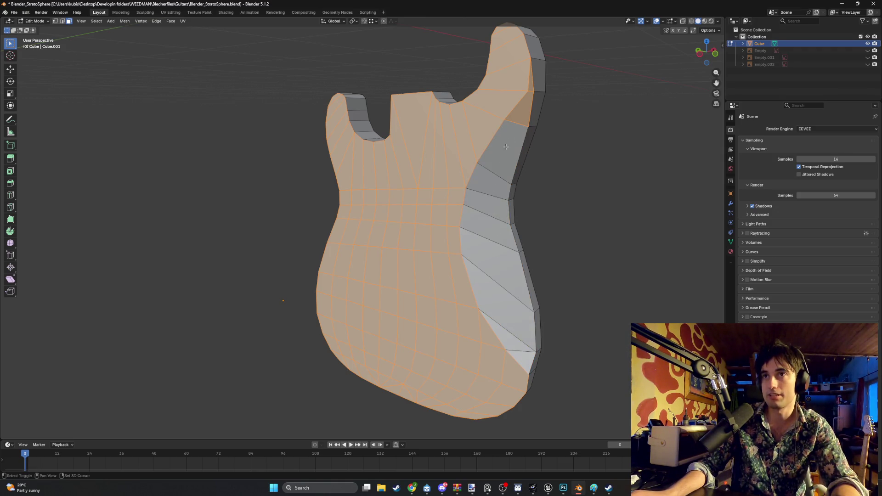
left_click(522, 103, "shift")
Trial an inset on the front faces, cancel it, and zoom in on the horns.
middle_click_drag(533, 84, 596, 141)
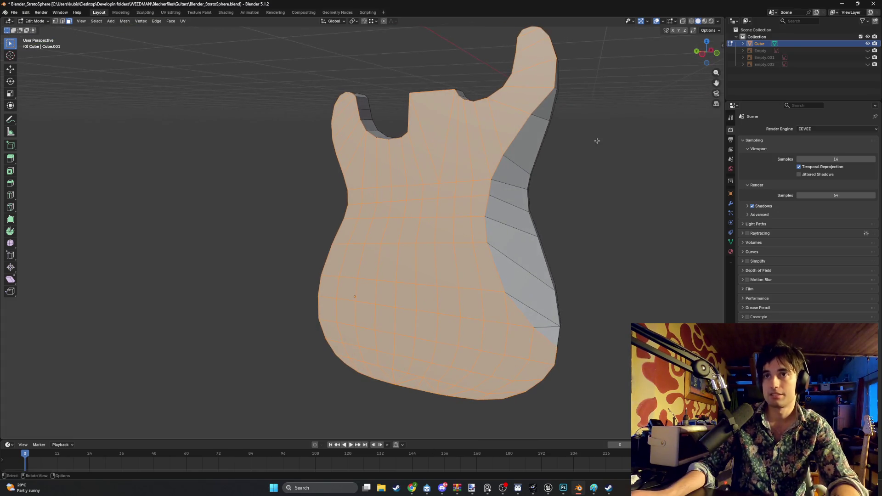
key("i")
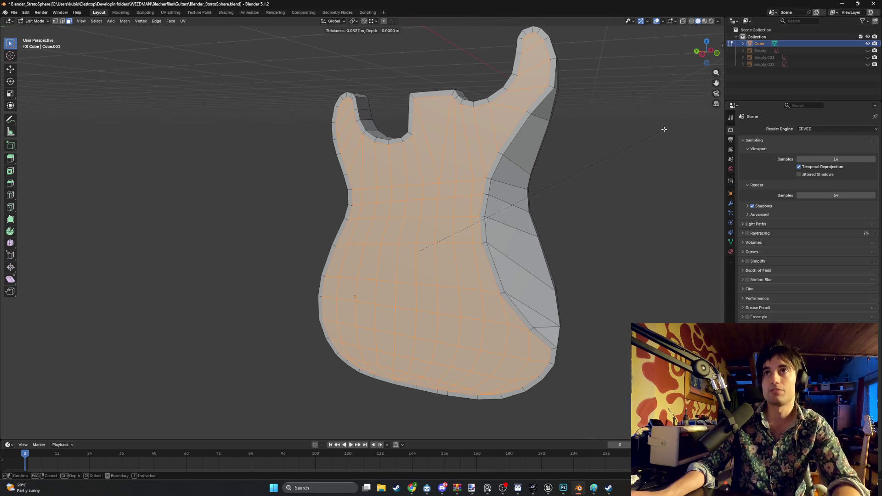
key("Escape")
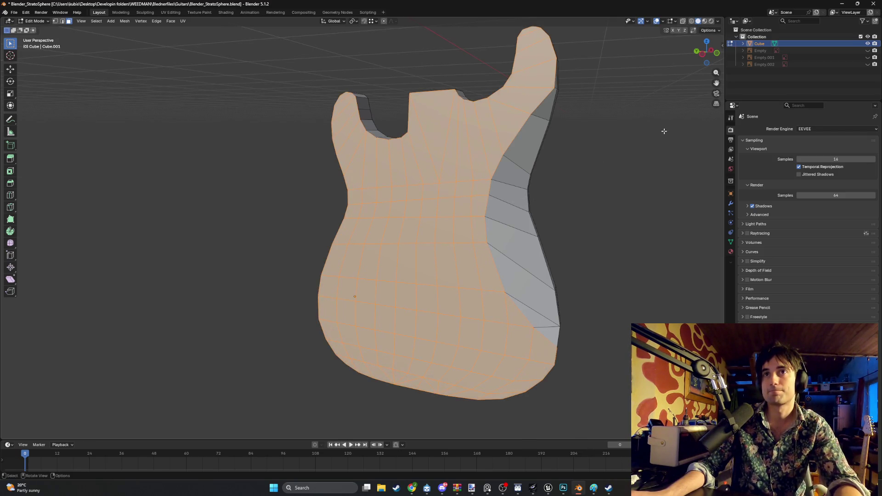
mouse_move(569, 87)
middle_mouse_down()
mouse_move(502, 199)
mouse_move(480, 131)
middle_mouse_up()
scroll(528, 183, "up", 5)
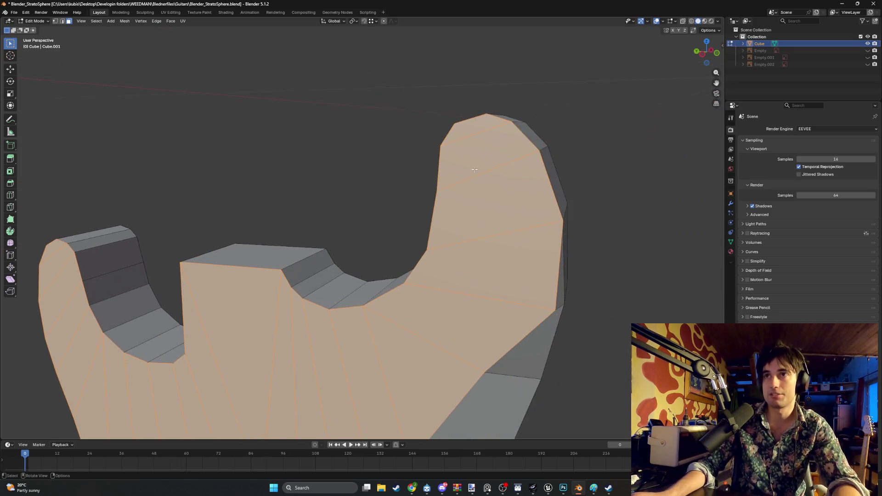
Delete the three faces at the taller horn's tip to open it up.
key("3")
left_click(480, 131)
left_click(489, 168, "shift")
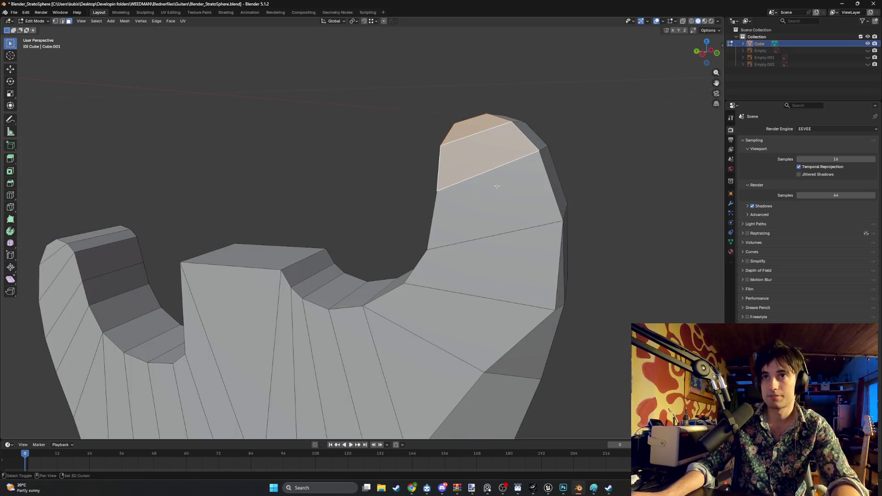
left_click(497, 199, "shift")
key("x")
left_click(494, 201)
key("1")
middle_click_drag(494, 201, 468, 195)
Knife-cut a new edge from the horn's edge down to the lower vertex.
key("ctrl+r")
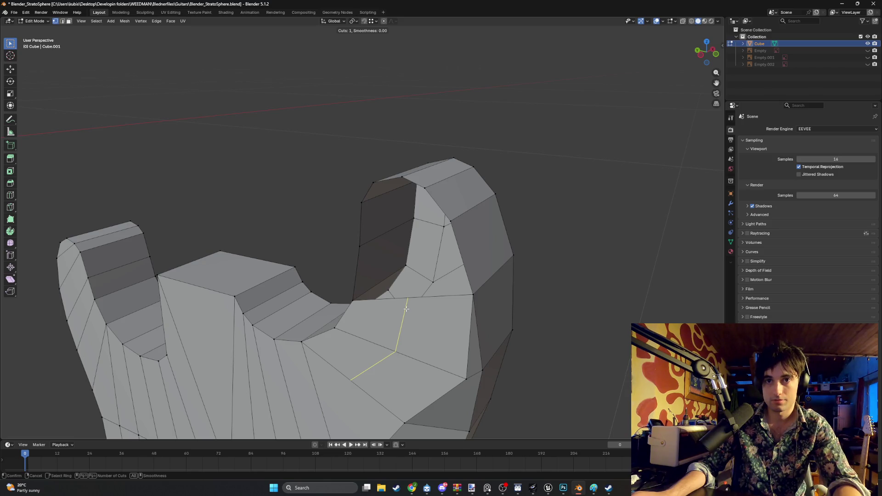
right_click(405, 314)
key("k")
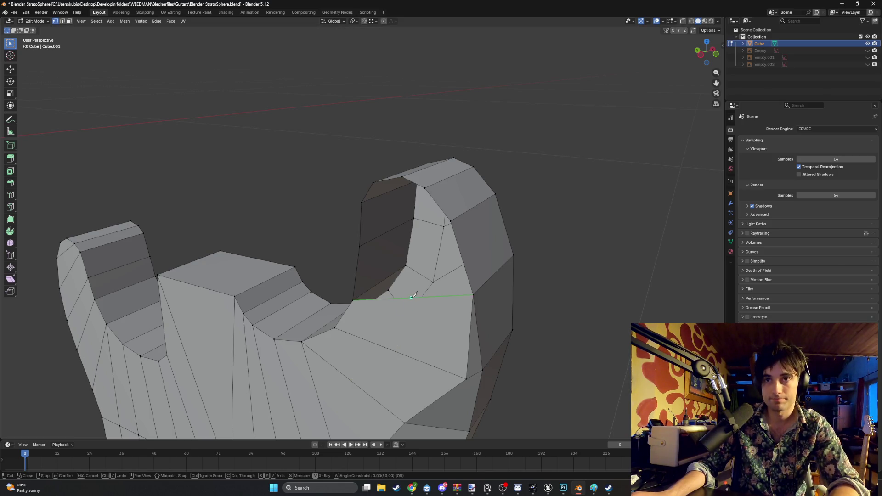
left_click(409, 297)
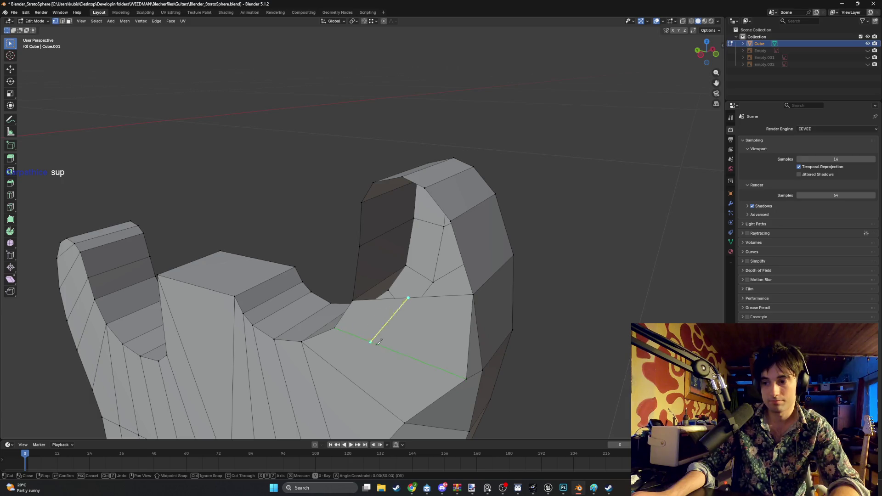
left_click(466, 379)
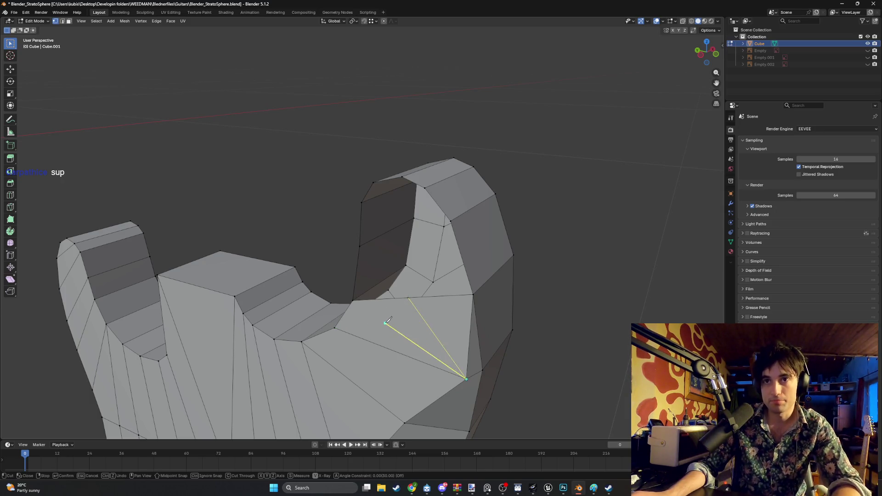
key("Return")
Join the horn's top vertices to the vertices below them with new edges.
left_click(361, 246)
left_click(408, 297, "shift")
left_click(362, 200)
key("j")
left_click(373, 182)
mouse_move(412, 297)
middle_mouse_down()
mouse_move(431, 238)
mouse_move(390, 179)
middle_mouse_up()
left_click(423, 244, "shift")
key("j")
Connect two more tip vertices to the fan's centre vertex.
left_click(389, 177)
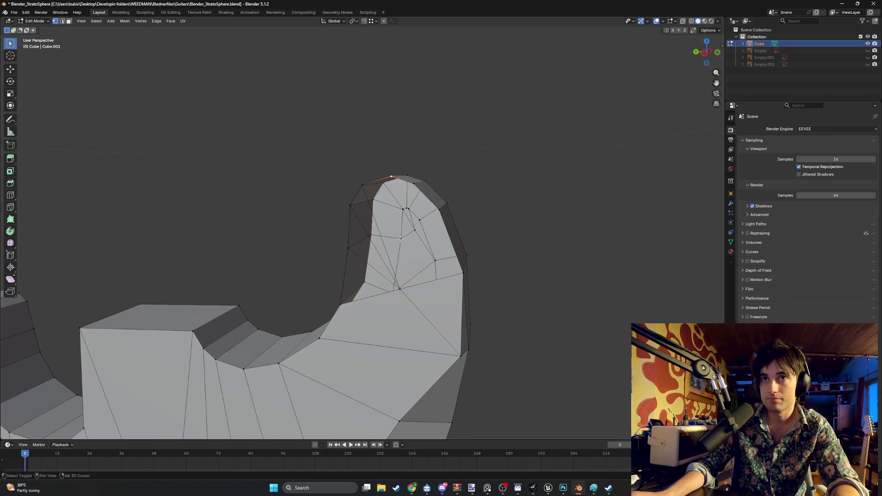
left_click(402, 288, "shift")
key("j")
left_click(414, 184)
left_click(401, 289, "shift")
key("j")
left_click(404, 290)
mouse_move(404, 290)
middle_mouse_down()
mouse_move(437, 249)
mouse_move(389, 276)
mouse_move(376, 263)
middle_mouse_up()
Fill the two lower gaps in the horn's side with new faces.
key("2")
left_click(369, 258, "shift")
left_click(370, 258)
left_click(367, 280, "shift")
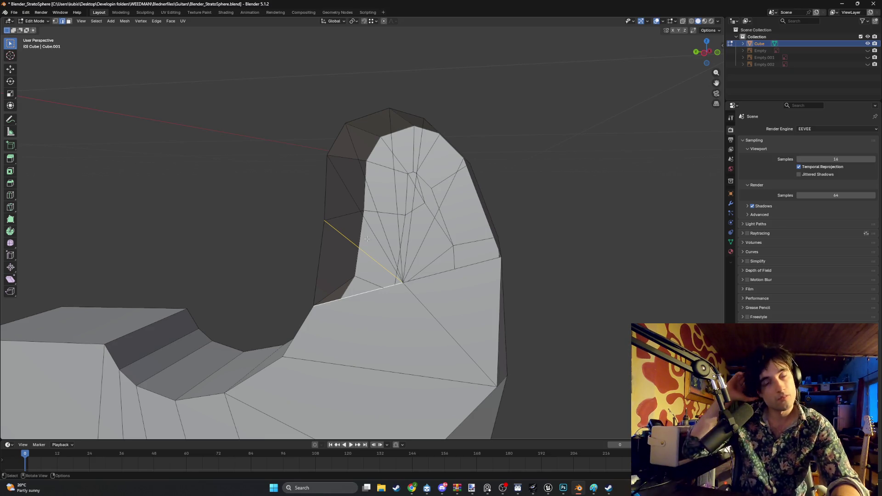
key("f")
left_click(367, 253)
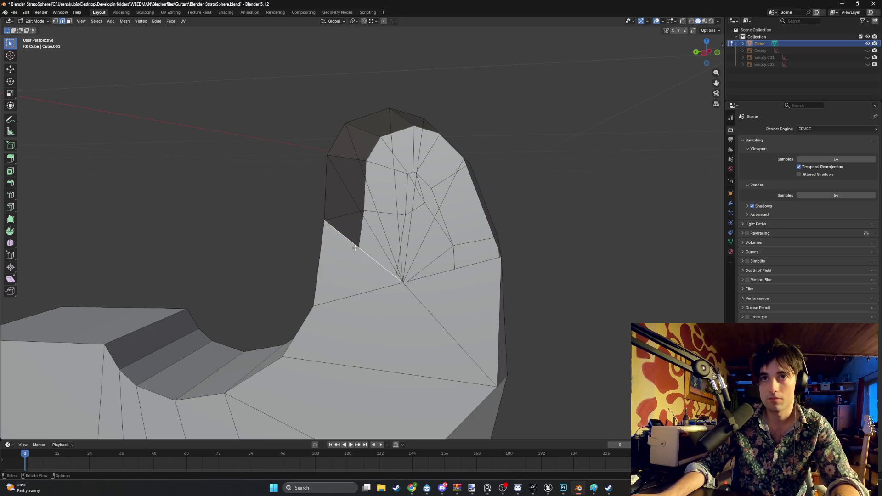
left_click(370, 228, "shift")
key("f")
Fill the remaining gaps along the horn top with triangle faces.
left_click(370, 228)
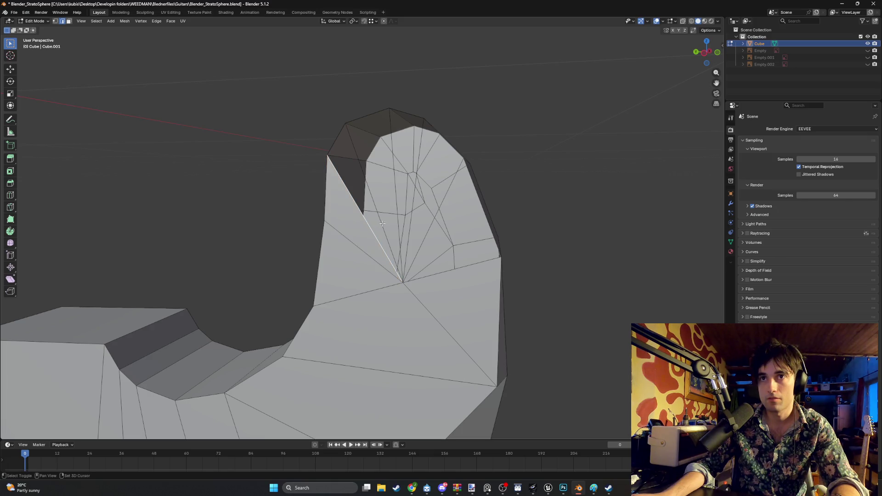
left_click(381, 223, "shift")
key("f")
left_click(382, 222)
left_click(397, 220, "shift")
key("f")
left_click(397, 221)
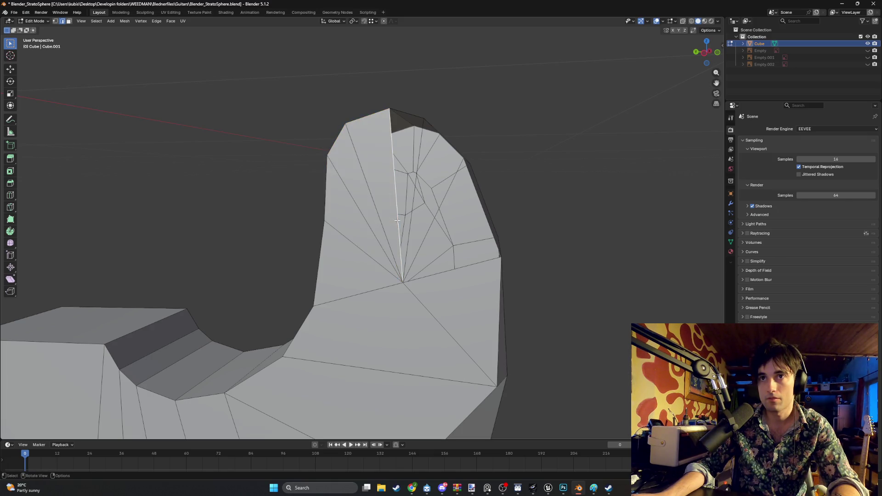
left_click(409, 221, "shift")
key("f")
left_click(410, 221)
key("f")
left_click(449, 247)
left_click(453, 269, "shift")
key("f")
scroll(451, 271, "down", 4)
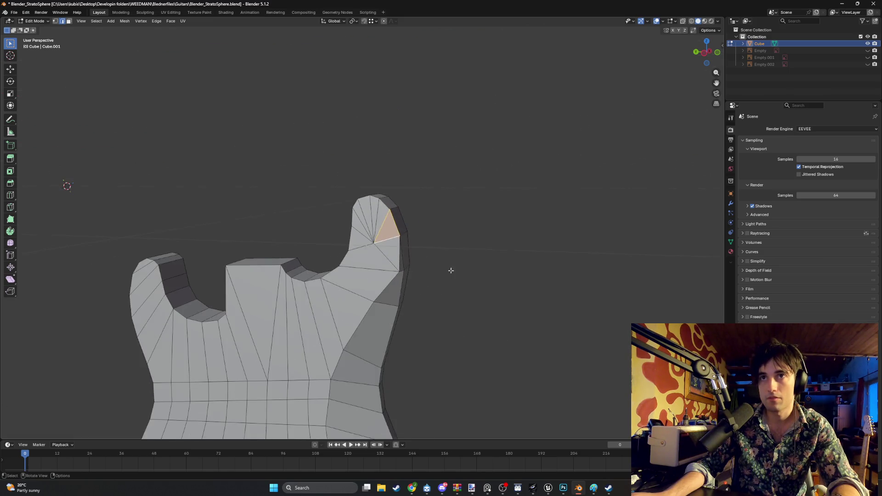
Delete the tip triangle and adjoining faces of the shorter horn.
middle_click_drag(450, 270, 620, 275, "shift")
scroll(620, 276, "up", 2)
middle_click_drag(299, 305, 299, 232)
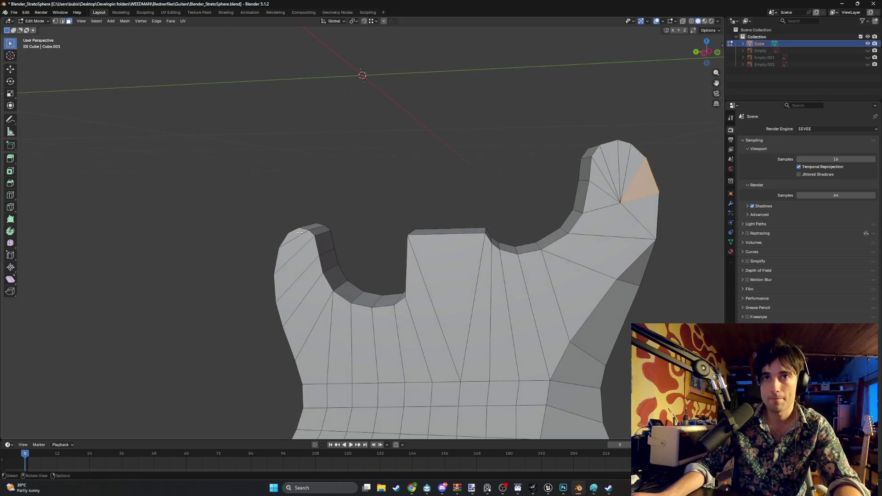
left_click(300, 235)
left_click(299, 235, "shift")
left_click(300, 243, "shift")
left_click(303, 276, "shift")
left_click(320, 264, "shift")
key("x")
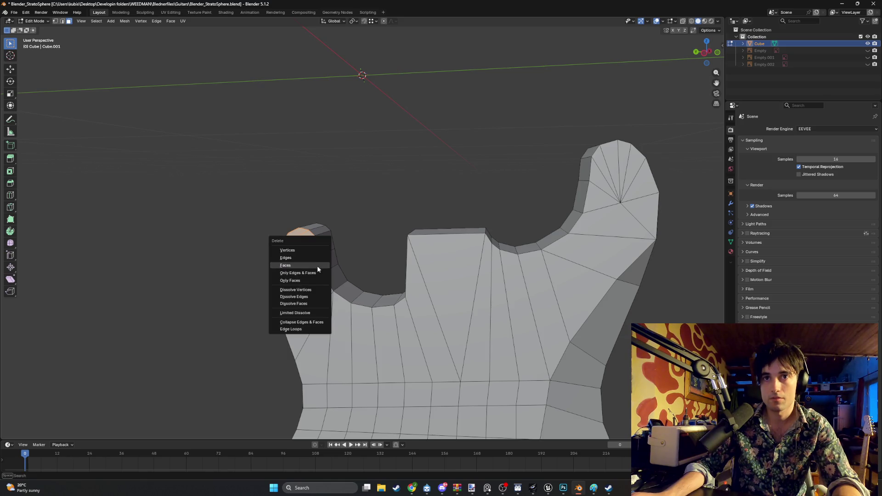
left_click(311, 266)
Knife-cut a new edge from the horn vertex to the outline.
scroll(296, 318, "up", 3)
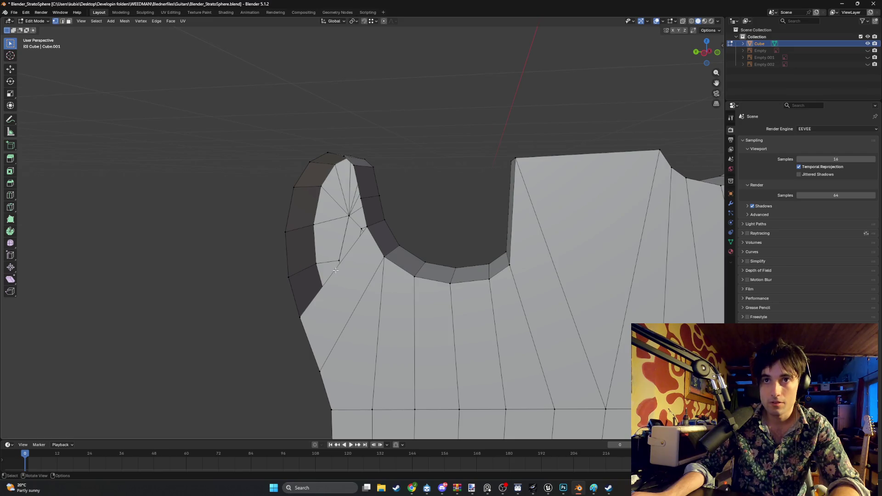
key("k")
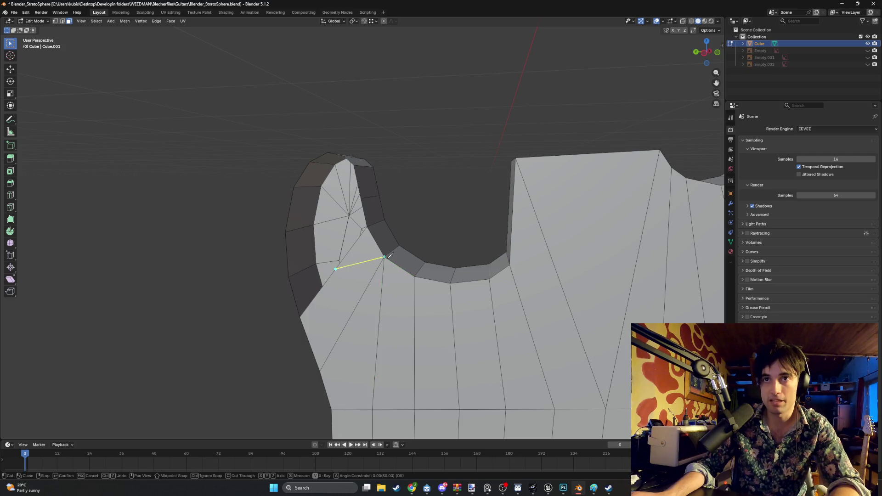
left_click(370, 266)
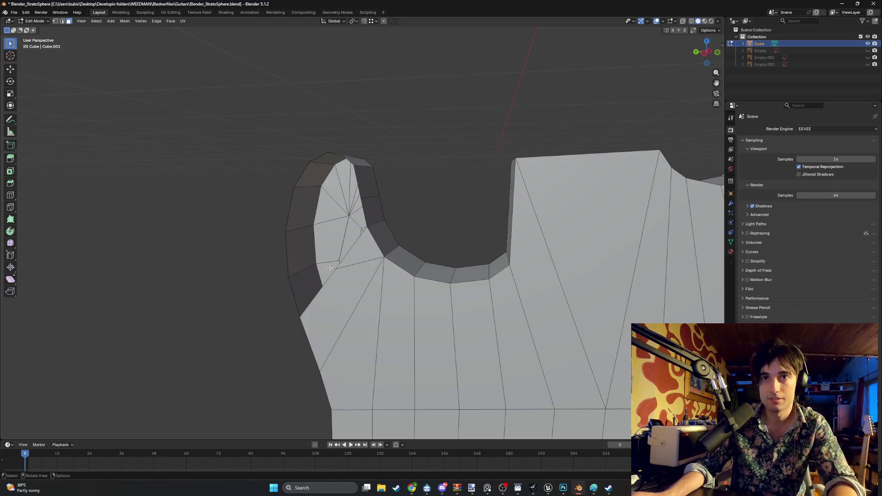
key("Return")
Join the fan's centre vertex to each outline vertex around the horn top.
left_click(336, 269, "shift")
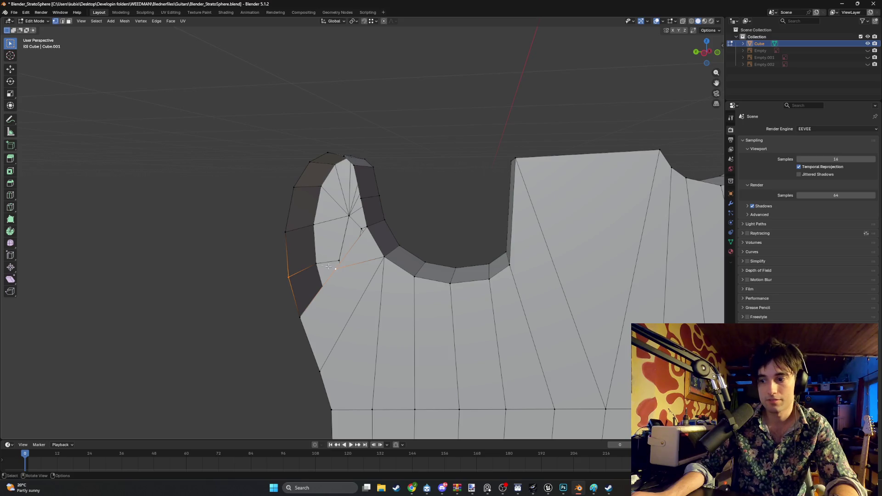
left_click(286, 232, "shift")
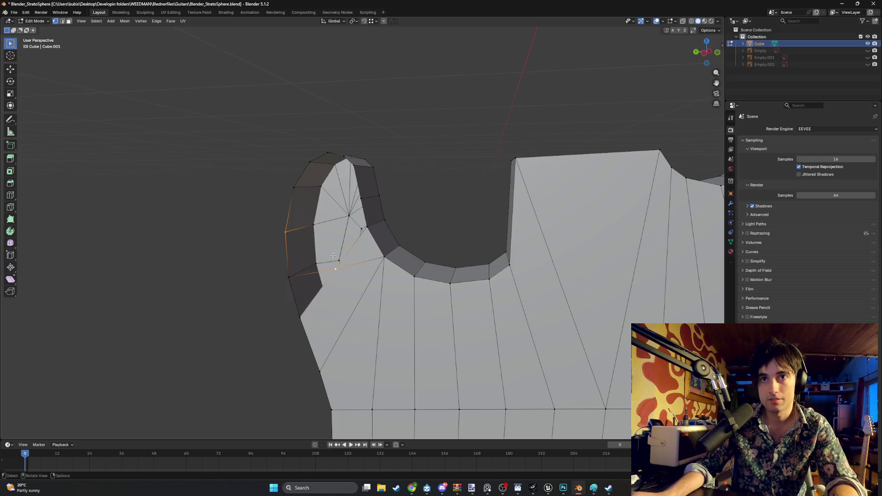
left_click(294, 188, "shift")
left_click(334, 267, "shift")
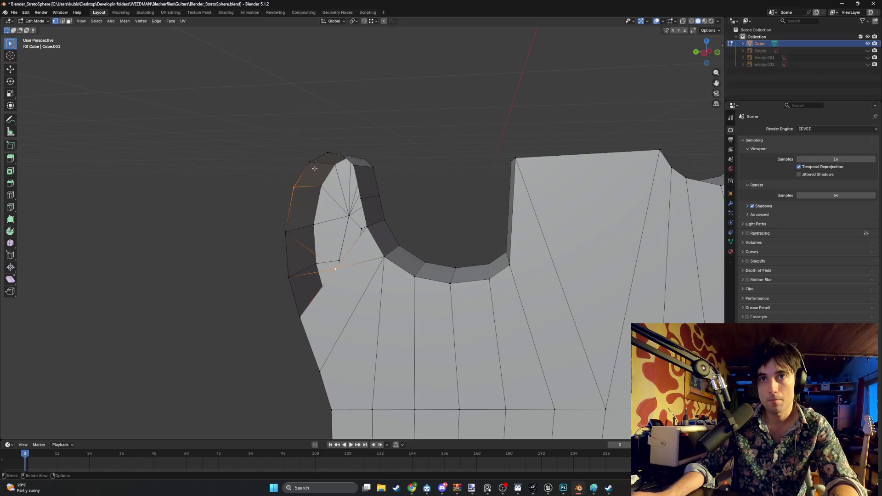
left_click(312, 163)
left_click(328, 154)
left_click(335, 267, "shift")
left_click(345, 157)
left_click(335, 266, "shift")
left_click(354, 165)
left_click(336, 267, "shift")
left_click(360, 198)
left_click(337, 267, "shift")
key("j")
Dissolve the unwanted edge and the extra vertex on the long left edge.
mouse_move(327, 272)
middle_mouse_down()
mouse_move(396, 277)
mouse_move(396, 268)
middle_mouse_up()
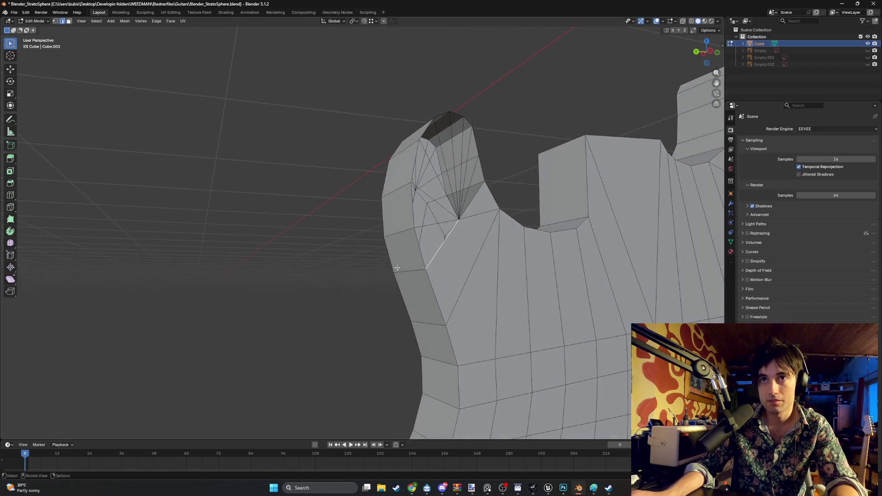
left_click(440, 224, "shift")
key("ctrl+x")
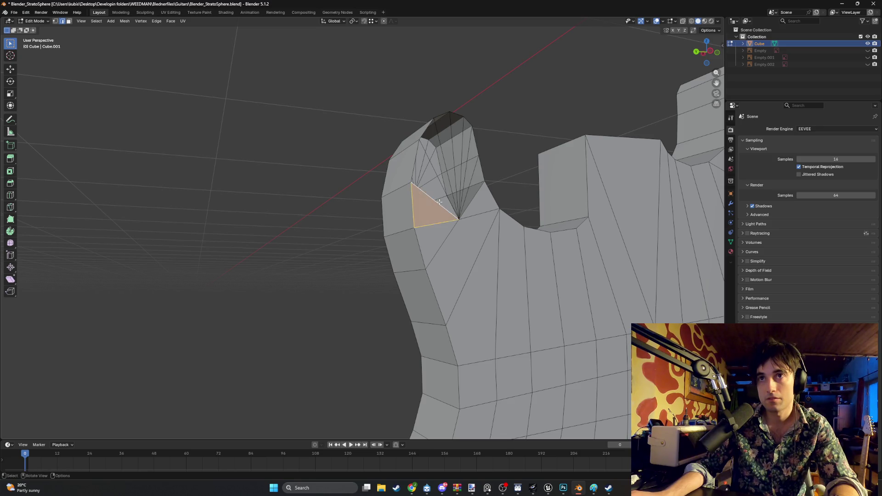
scroll(440, 193, "up", 3)
middle_click_drag(440, 193, 325, 281, "shift")
left_click(320, 278)
left_click(322, 277)
left_click(323, 277, "shift")
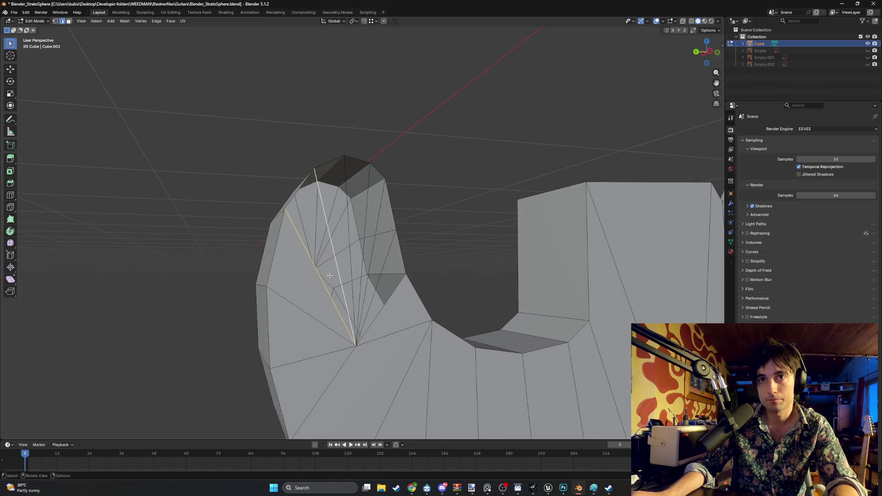
key("ctrl+x")
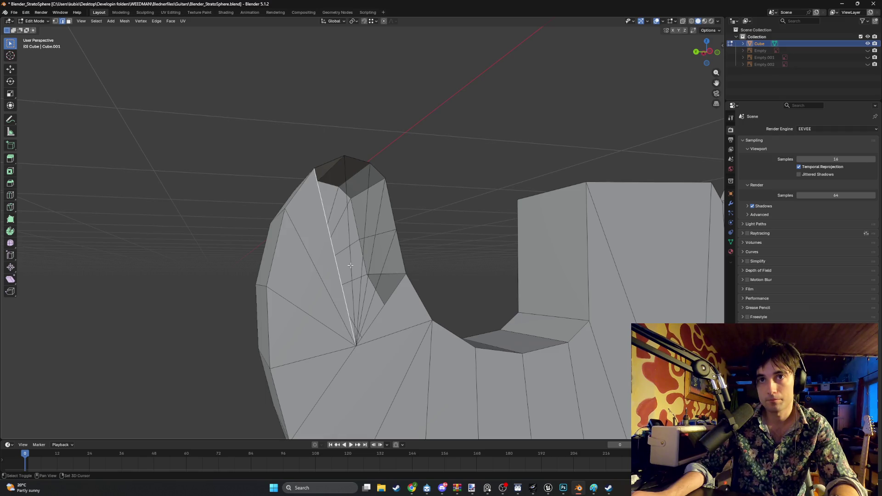
Fill the top gap and the last hole beside the long diagonal edge.
left_click(351, 266)
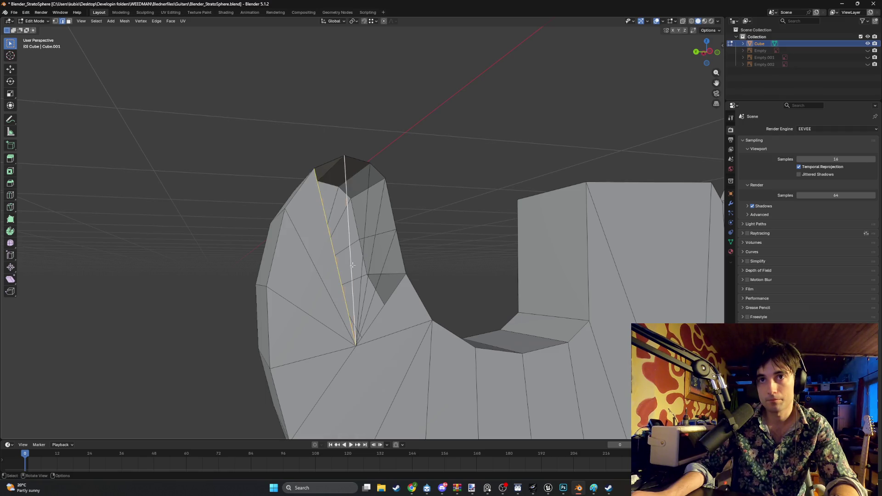
left_click(362, 267, "shift")
key("f")
left_click(364, 269)
left_click(372, 274)
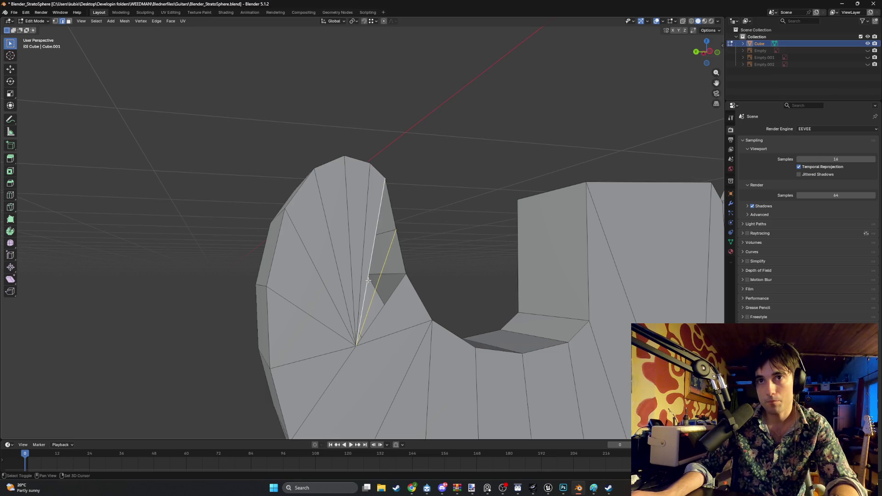
key("f")
key("ctrl+z")
key("f")
scroll(389, 292, "down", 6)
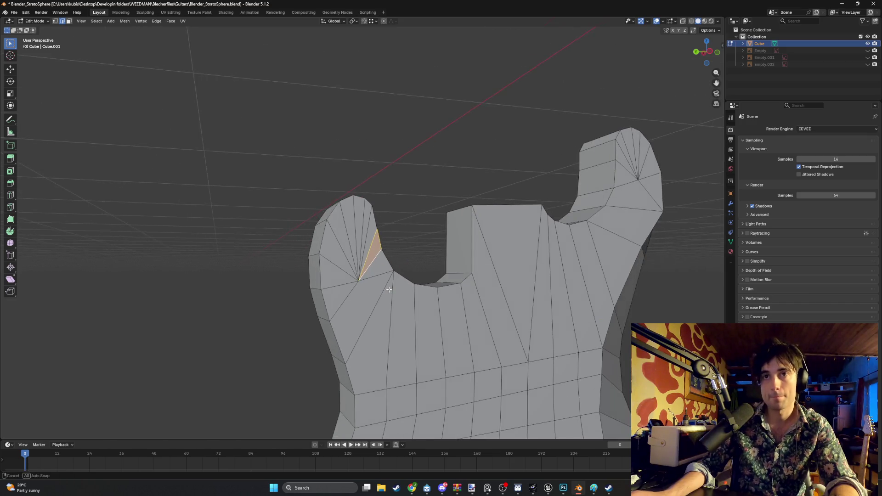
key("KP_1")
middle_click_drag(284, 273, 387, 298, "alt")
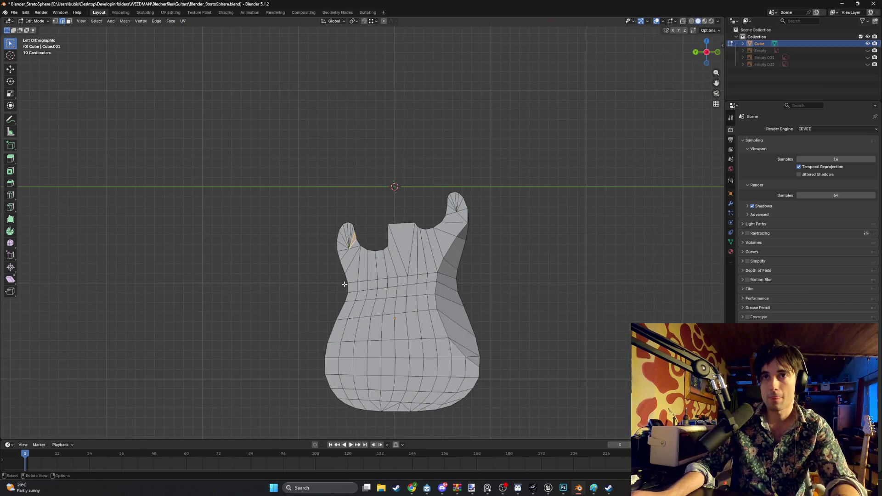
Select the whole mesh, then deselect the side faces along the body edge.
mouse_move(531, 408)
left_mouse_down()
mouse_move(315, 212)
mouse_move(264, 181)
left_mouse_up()
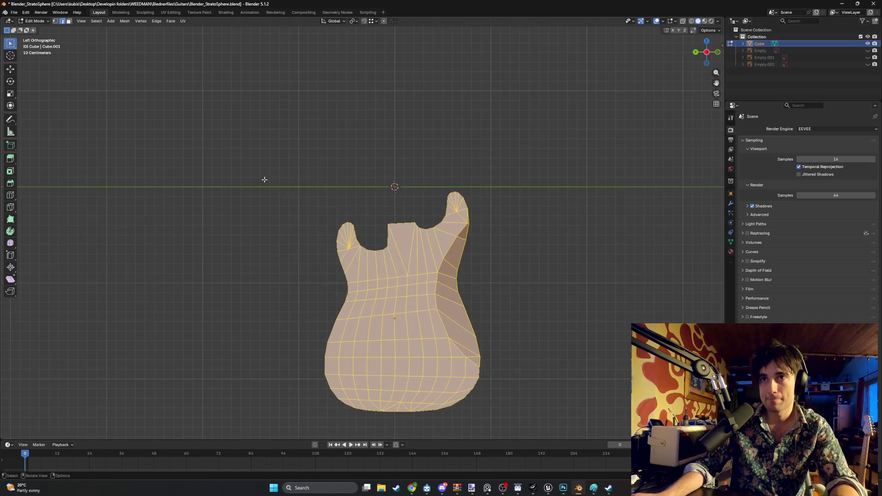
left_click(468, 349, "shift")
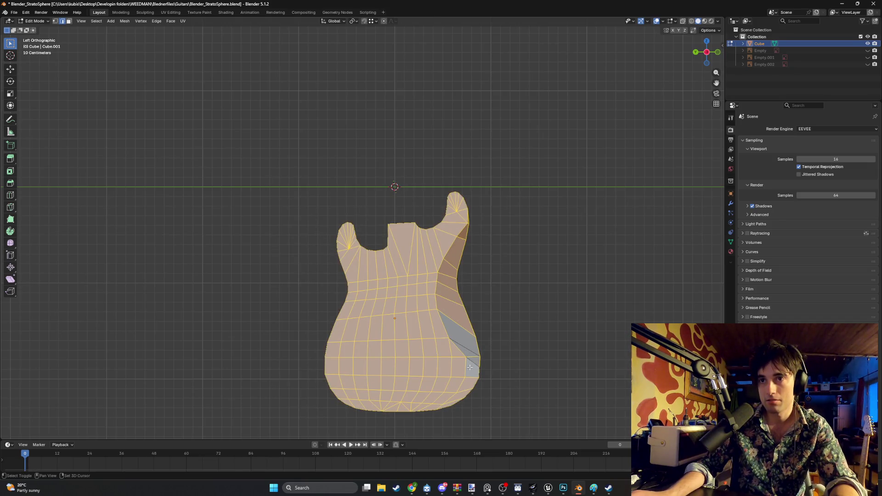
left_click(472, 369, "shift")
left_click(459, 367, "shift")
left_click(453, 317, "shift")
left_click(448, 294, "shift")
left_click(447, 281, "shift")
left_click(449, 266, "shift")
left_click(456, 248, "shift")
left_click(464, 231, "shift")
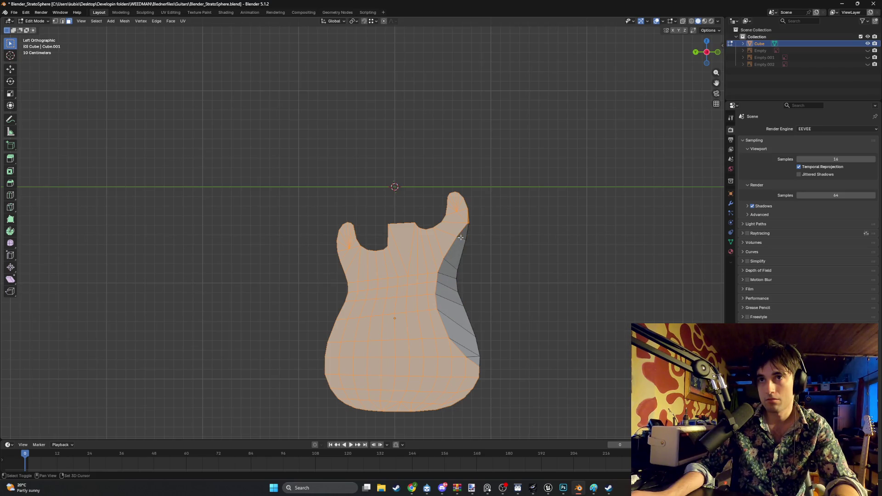
Inset the selected top faces, previewing a rim about 0.072 m thick.
middle_click_drag(468, 221, 551, 224)
key("i")
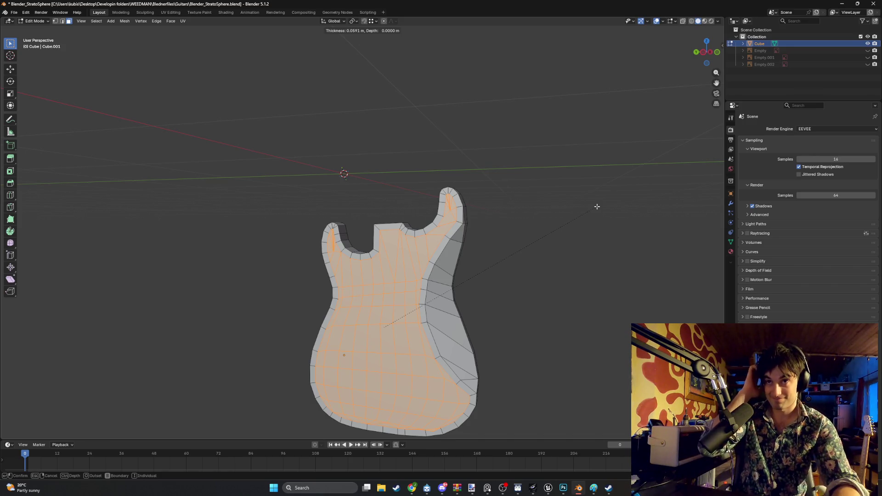
key("Escape")
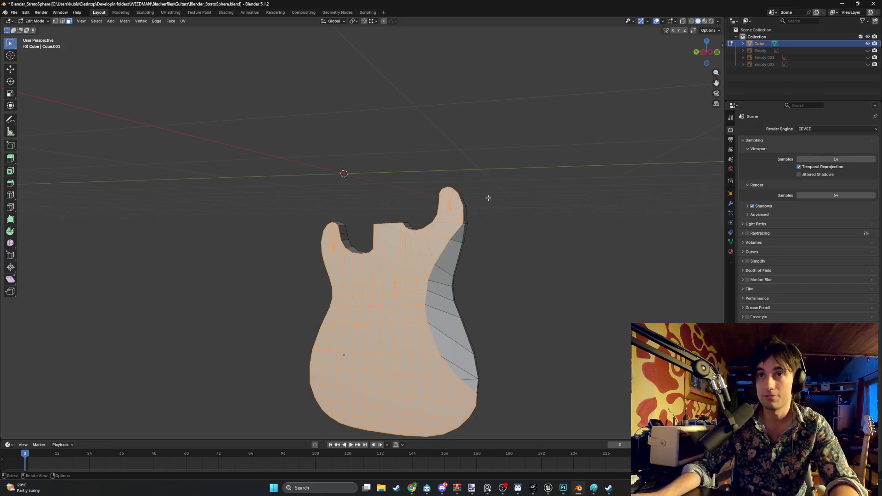
key("i")
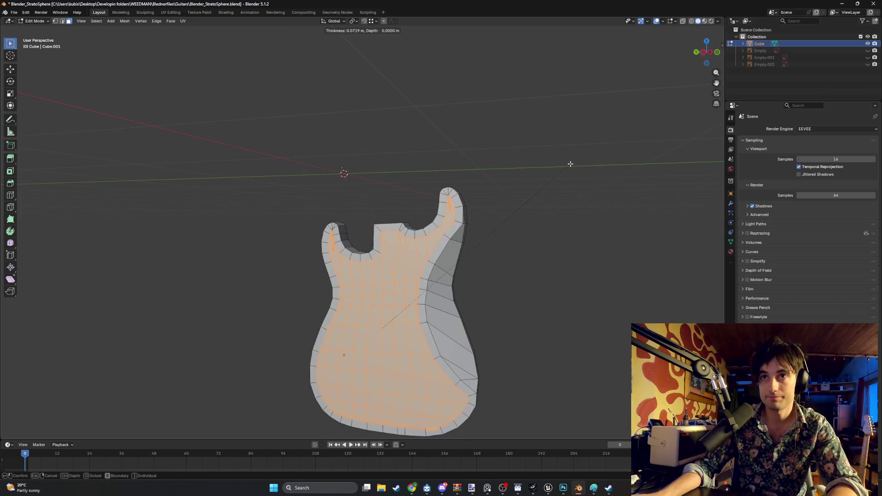